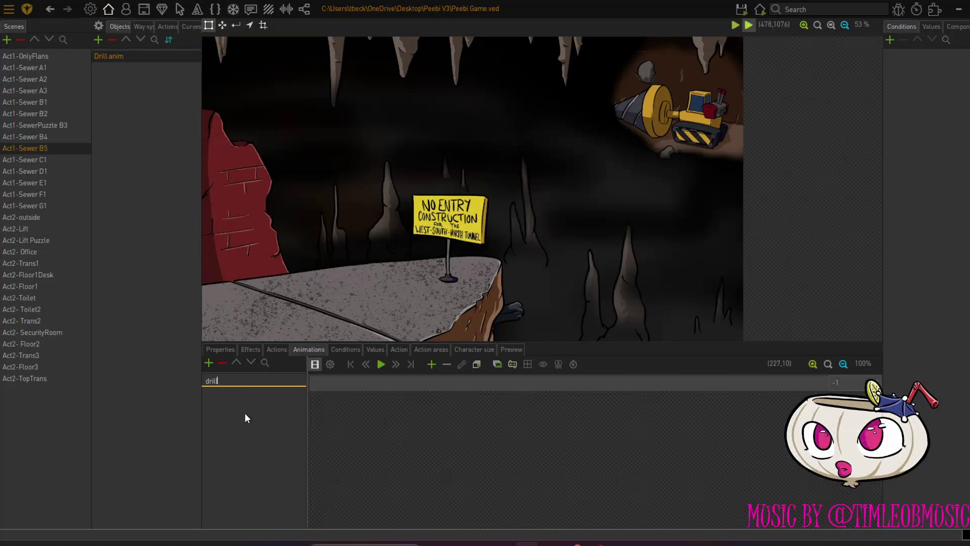
Load the sewer-B5-drill1 to drill3 frames from the obj folder into the drill animation, using the alpha channel.
left_click(480, 365)
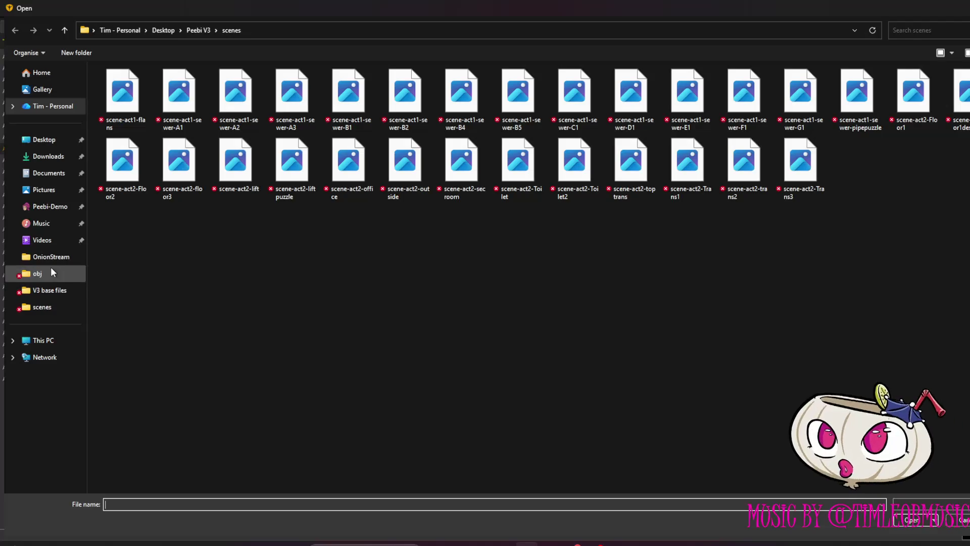
left_click(51, 273)
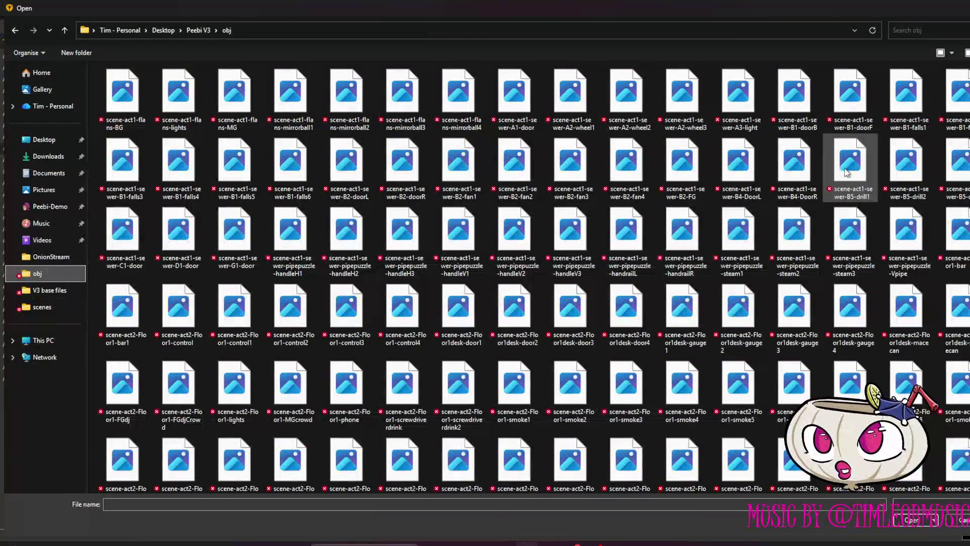
left_click(896, 177)
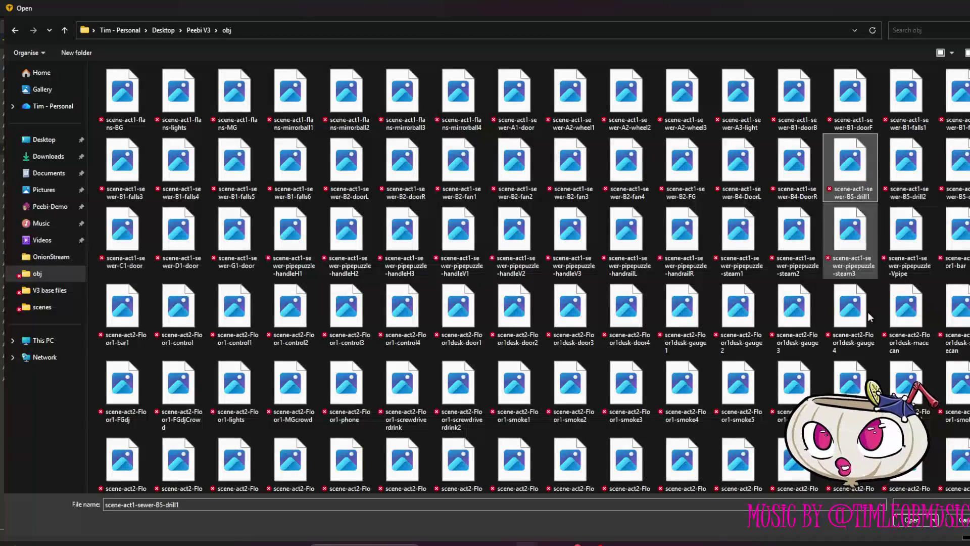
left_click(913, 520)
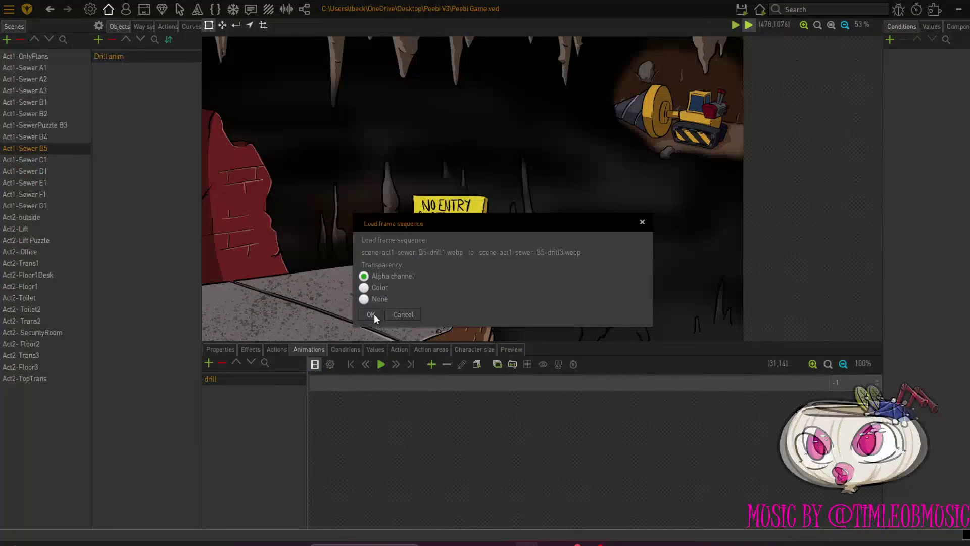
left_click(374, 314)
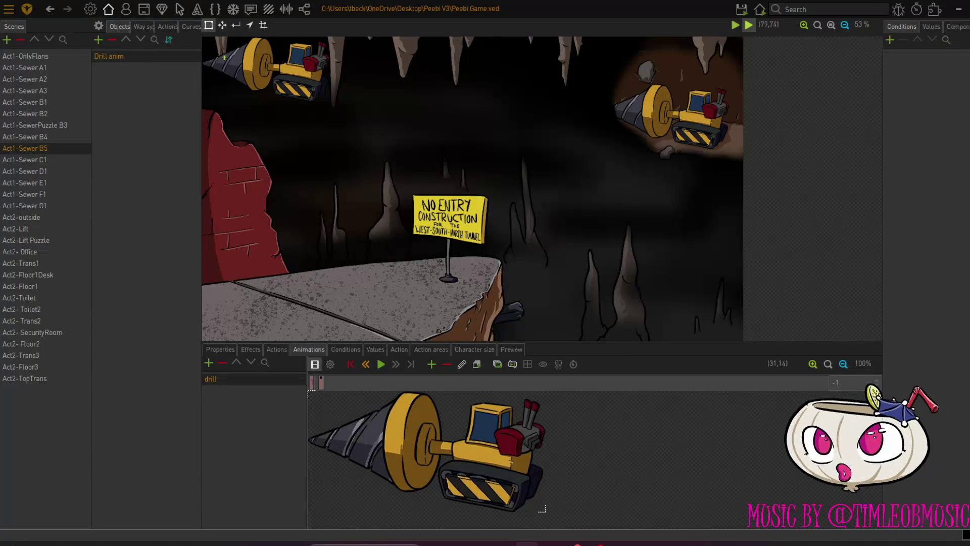
Drag the drill animation onto the painted drill in the upper-right opening, fine-tuning it at 100% zoom.
left_click(222, 26)
left_click_drag(247, 65, 649, 112)
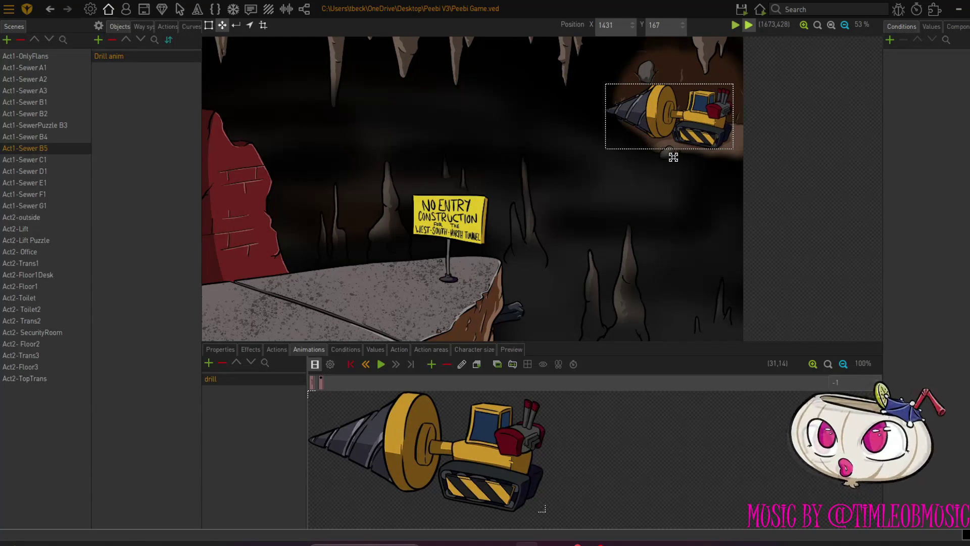
left_click(816, 26)
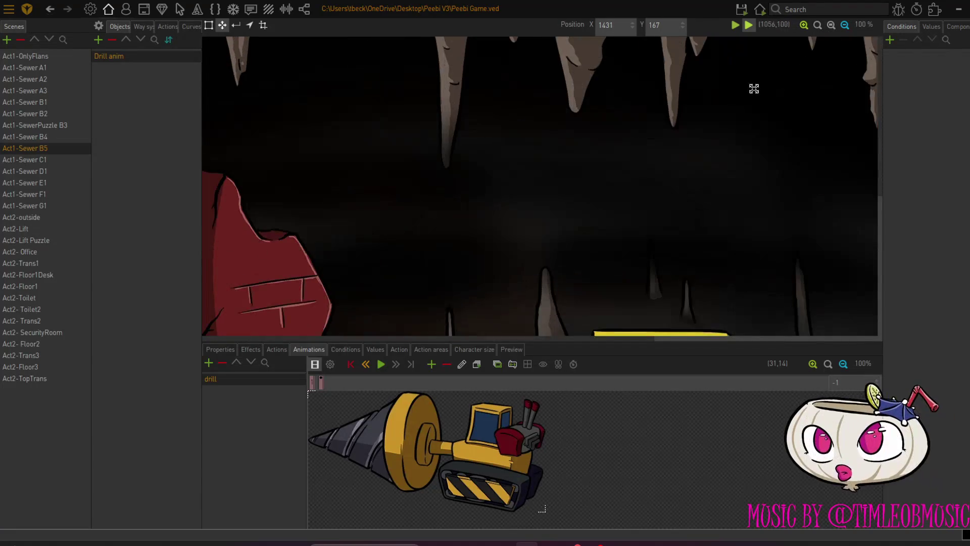
left_click_drag(505, 338, 762, 335)
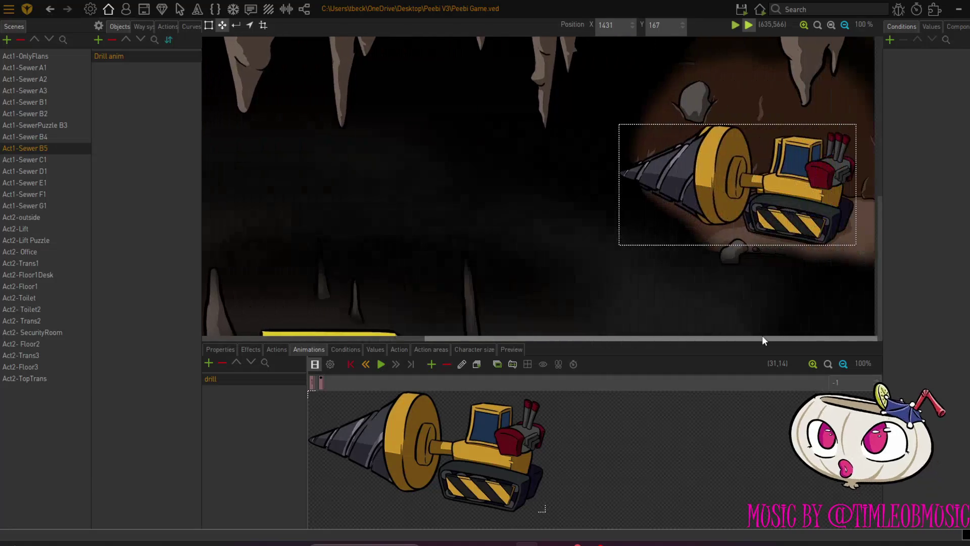
left_click_drag(730, 201, 723, 201)
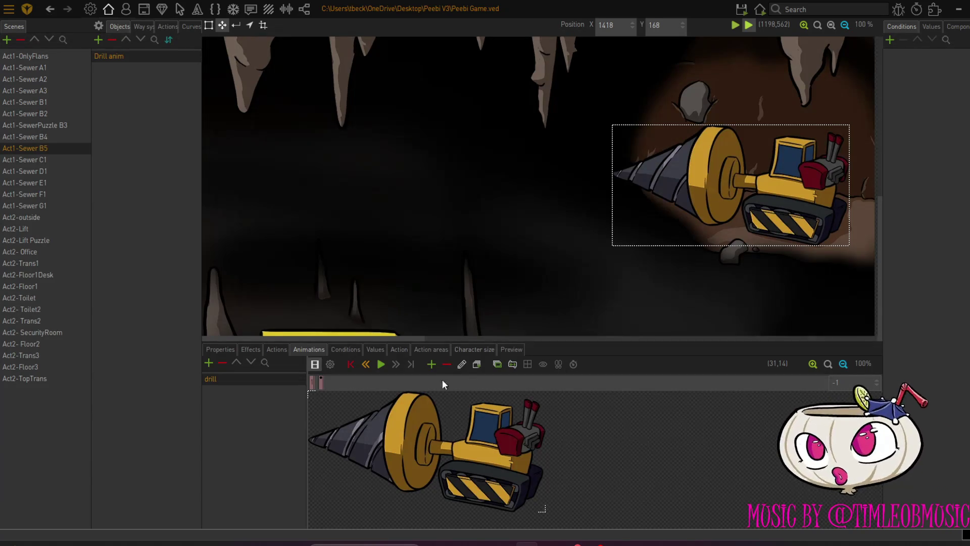
left_click(330, 365)
Set the drill animation's loops to Infinite and play a preview of it.
left_click(408, 397)
left_click(361, 382)
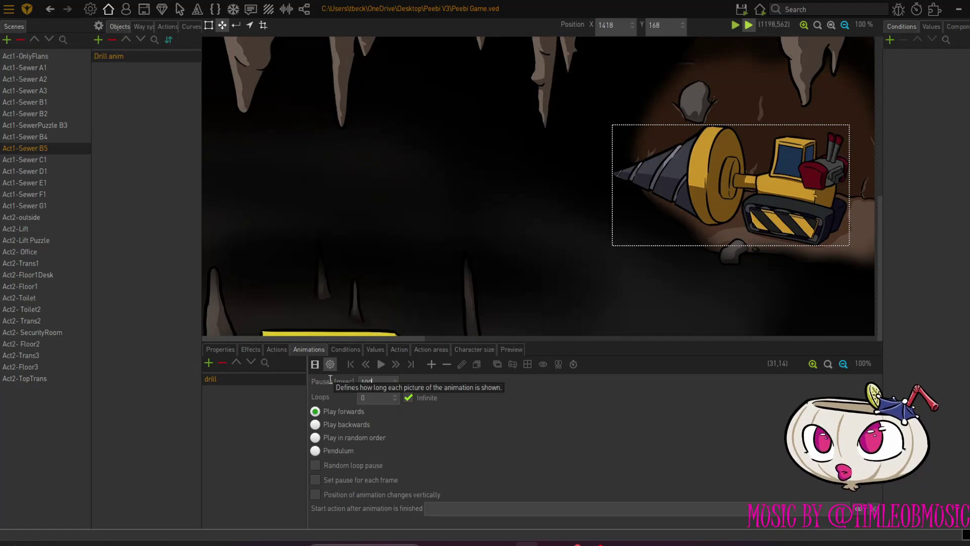
left_click(316, 366)
left_click(380, 364)
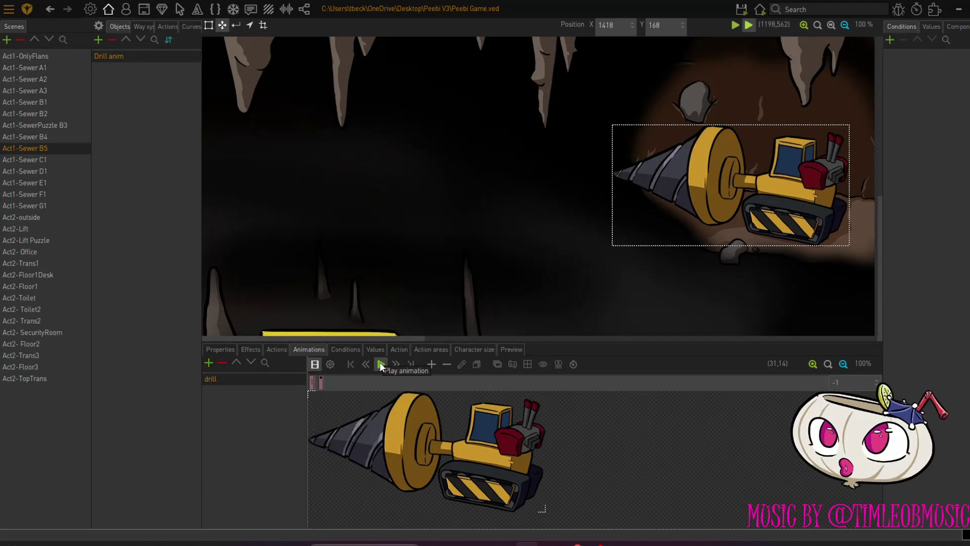
left_click(380, 364)
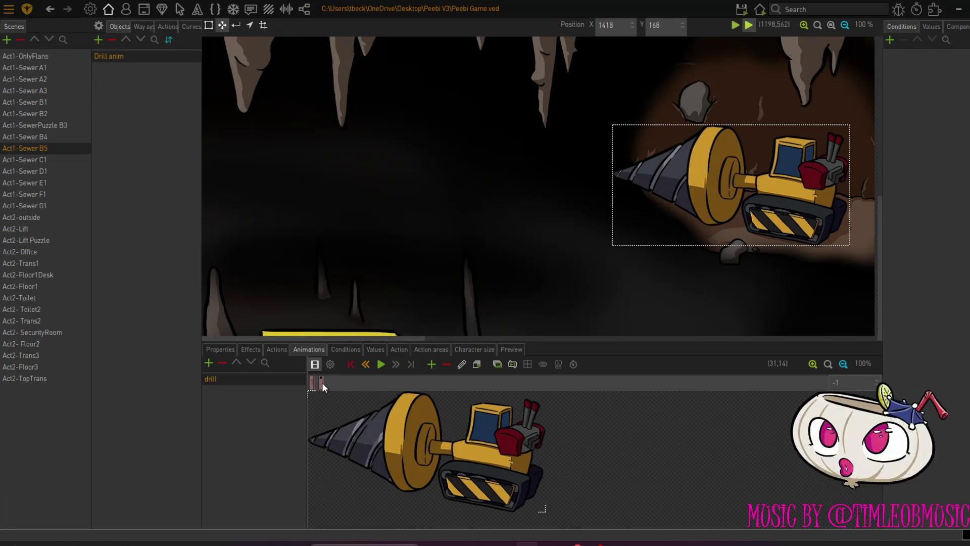
Step through the individual drill frames on the timeline, ending on the first frame.
left_click(314, 384)
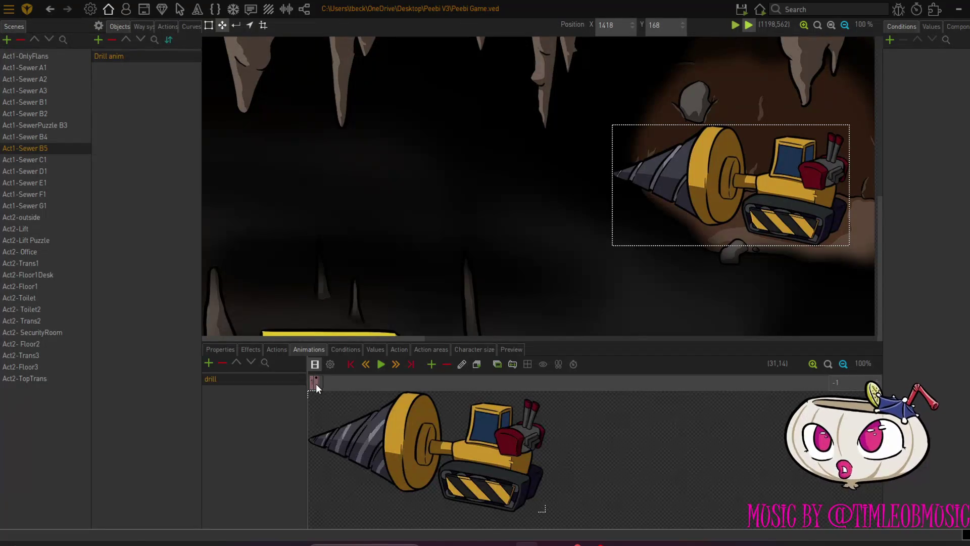
left_click(316, 384)
left_click(322, 384)
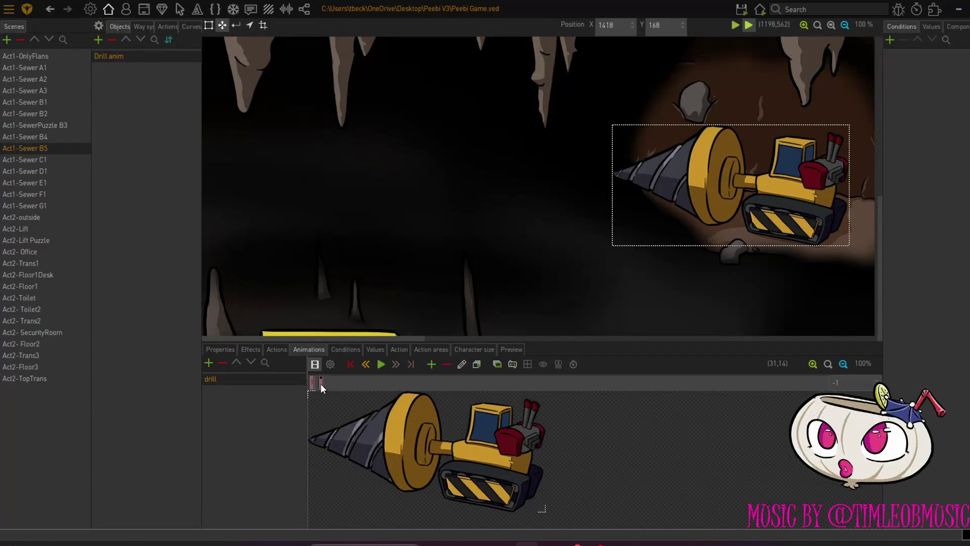
left_click(318, 384)
left_click(311, 383)
left_click(319, 383)
left_click(313, 383)
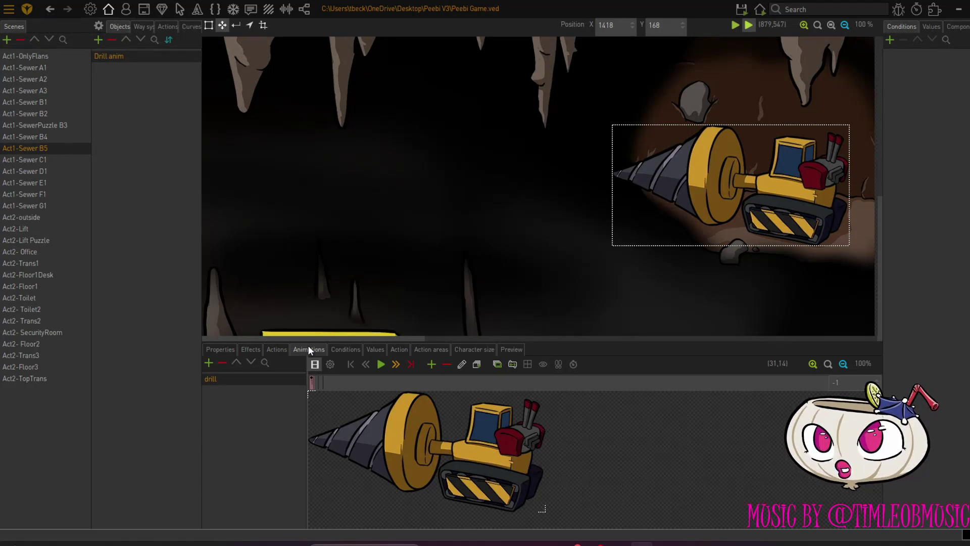
Change the drill's frame pause to 150 msec and preview the slower animation.
left_click(329, 364)
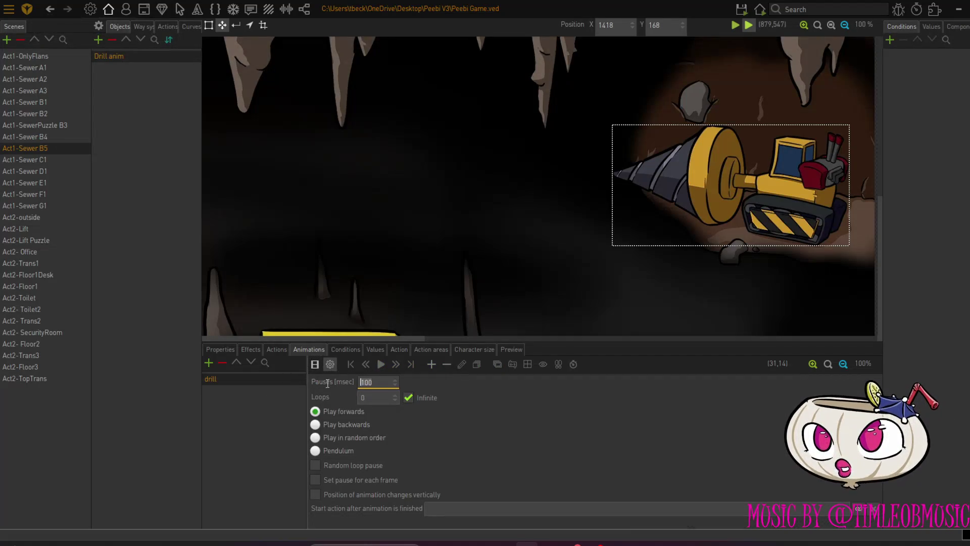
key("ctrl+a")
type("150")
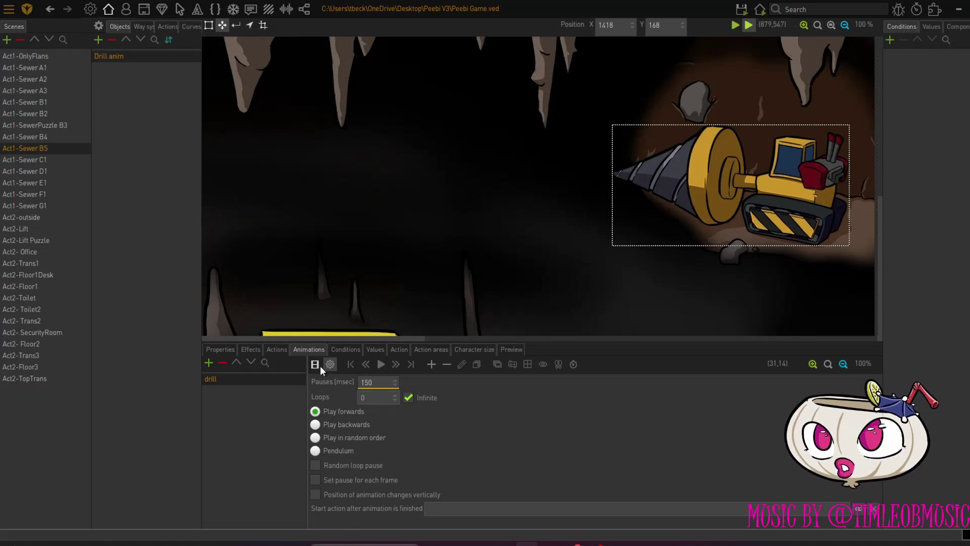
left_click(328, 362)
left_click(384, 363)
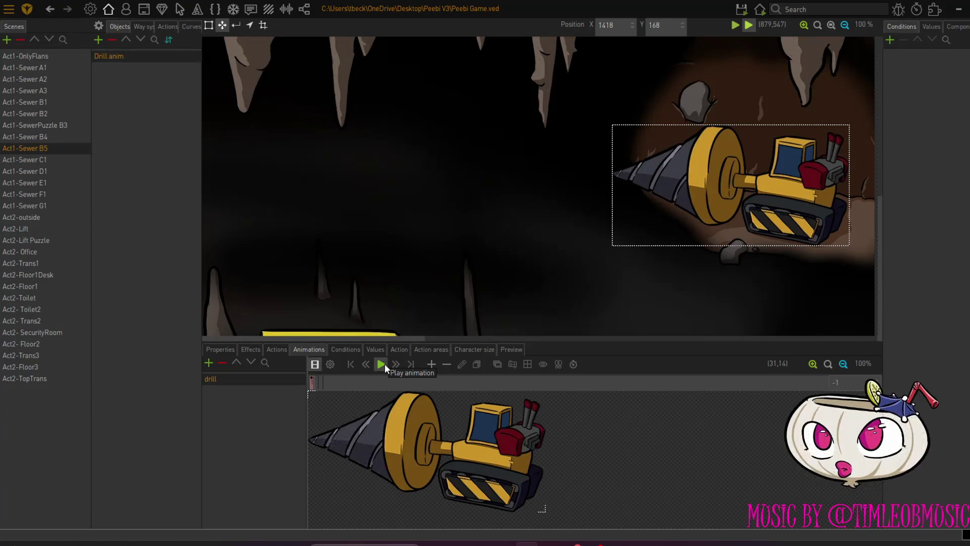
left_click(224, 349)
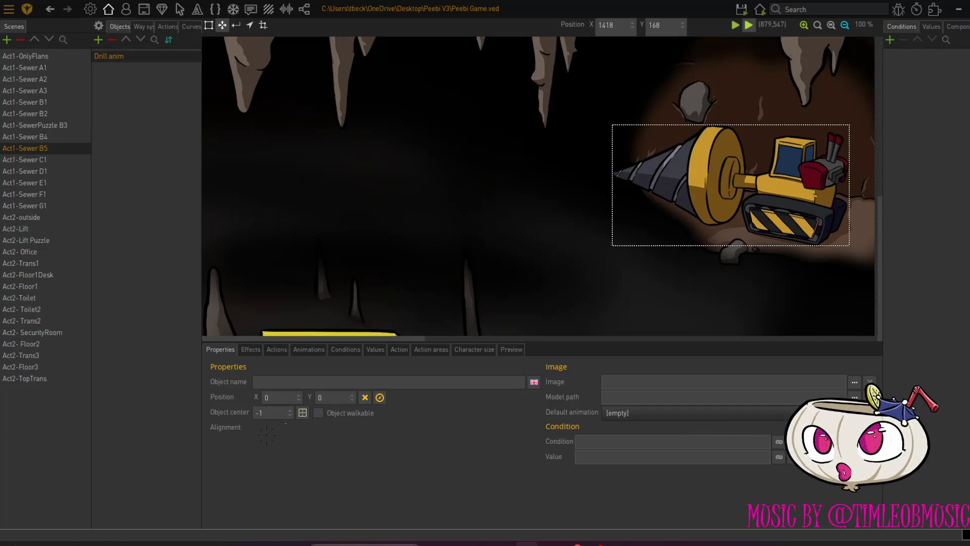
Choose drill as the Drill anim object's default animation.
left_click(777, 412)
left_click(735, 439)
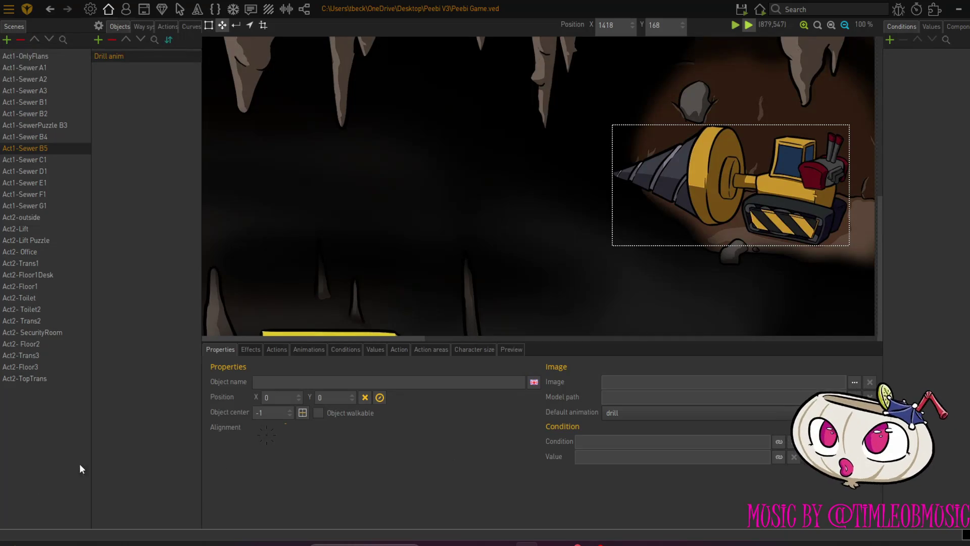
Zoom out to the whole scene and add a new way system for drawing borders.
mouse_move(748, 25)
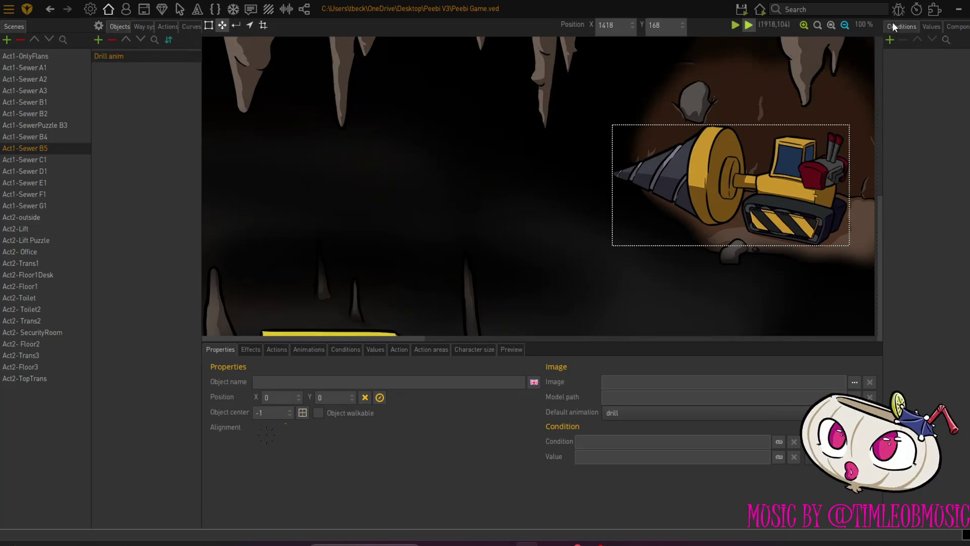
left_click(847, 28)
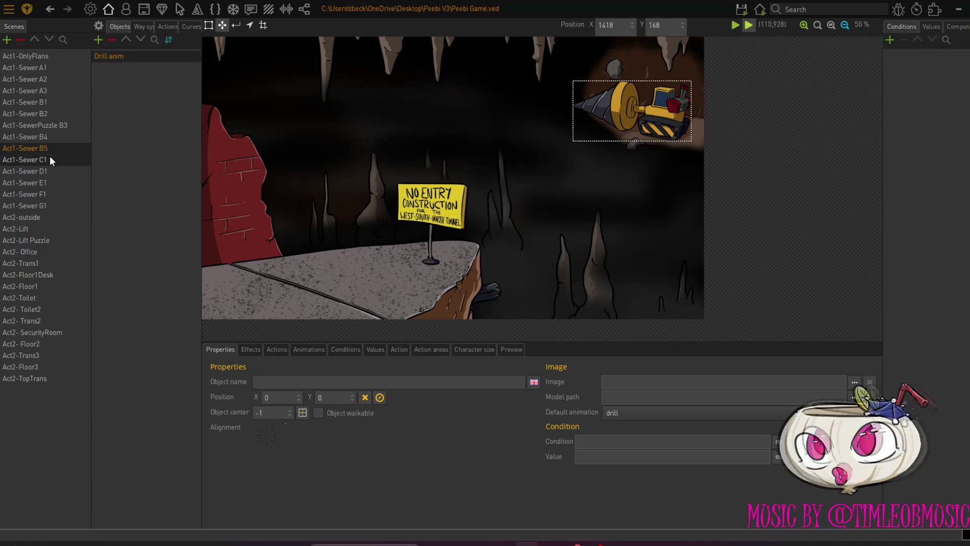
left_click(140, 27)
left_click(101, 43)
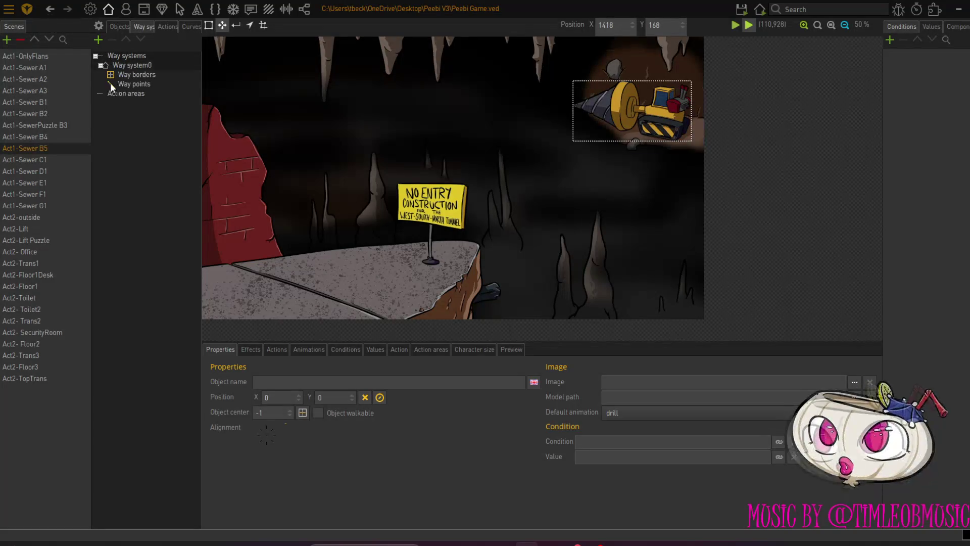
left_click(136, 76)
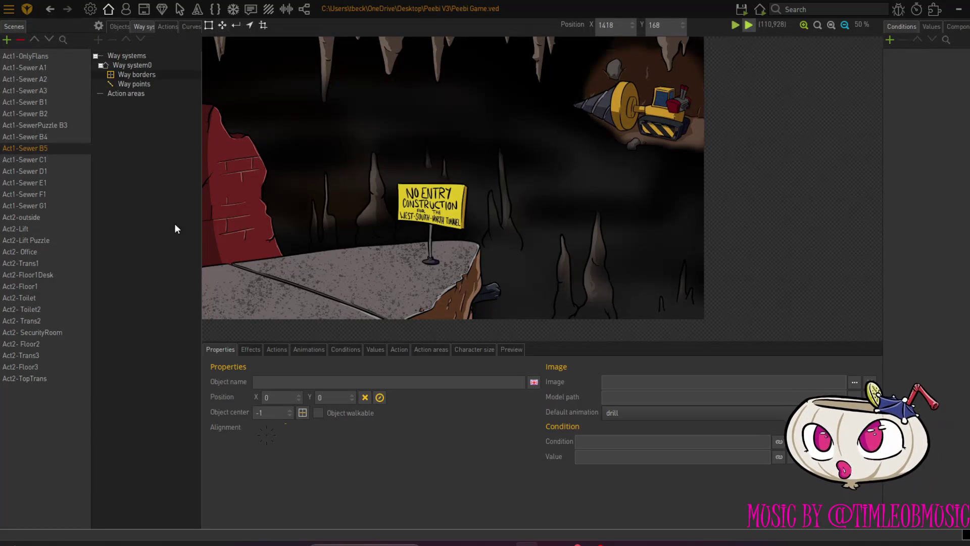
Outline the rock ledge floor with a six-corner way border and close it.
left_click(206, 272)
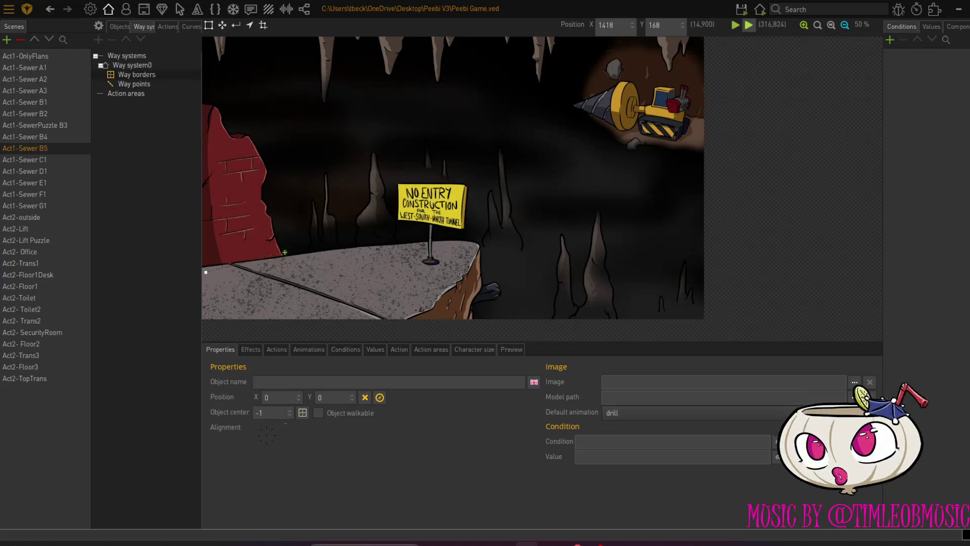
left_click(366, 252)
left_click(451, 279)
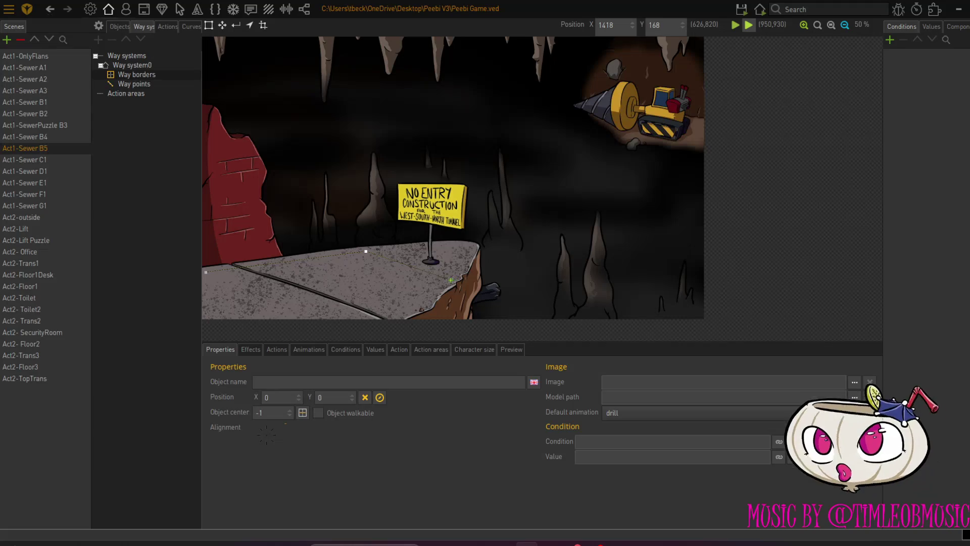
left_click(415, 308)
left_click(370, 317)
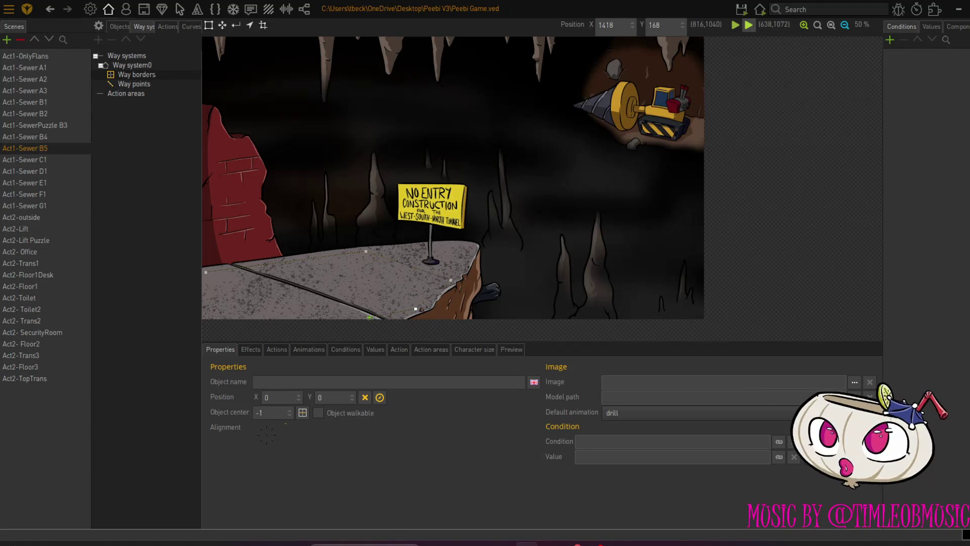
left_click(206, 316)
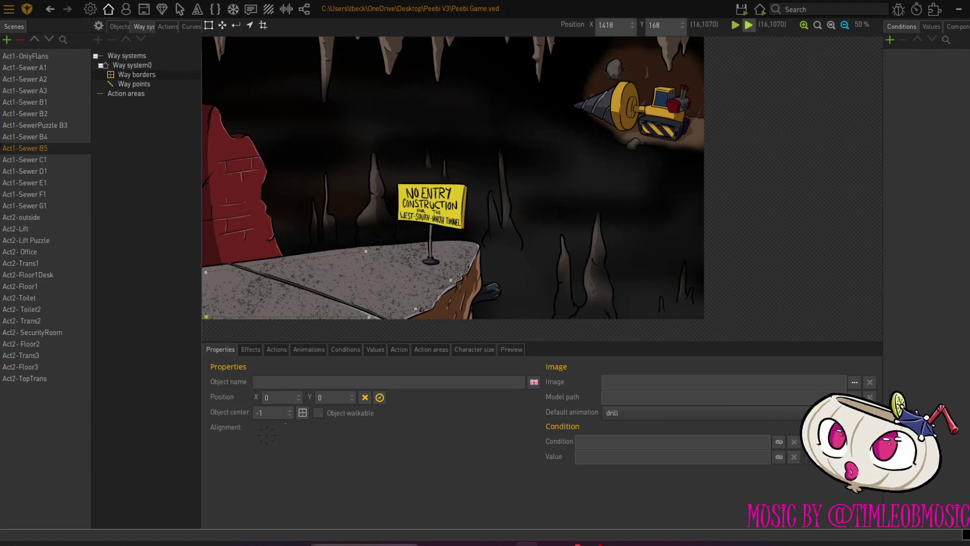
left_click(207, 272)
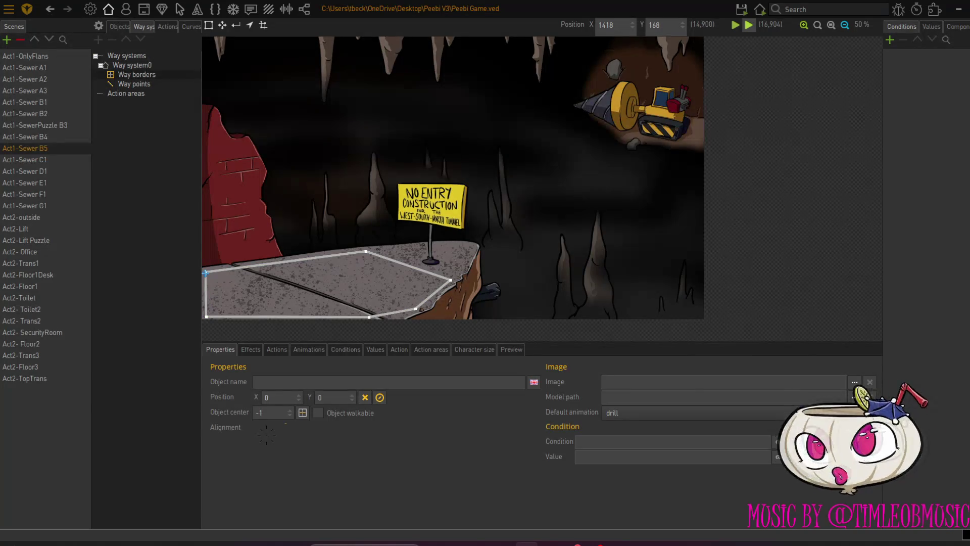
left_click(135, 87)
Place two way points on the ledge floor, one at the front and one further back.
left_click(219, 278)
left_click(220, 308)
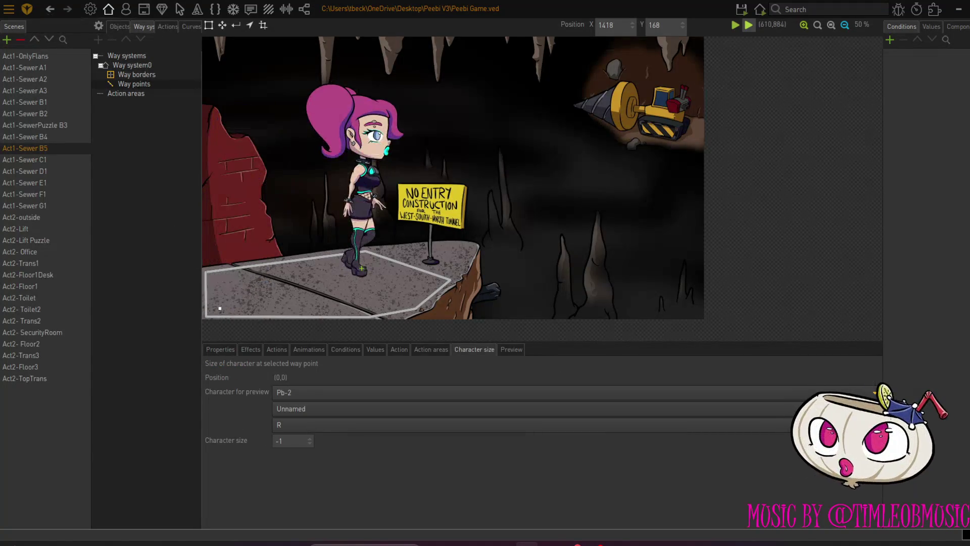
left_click(403, 272)
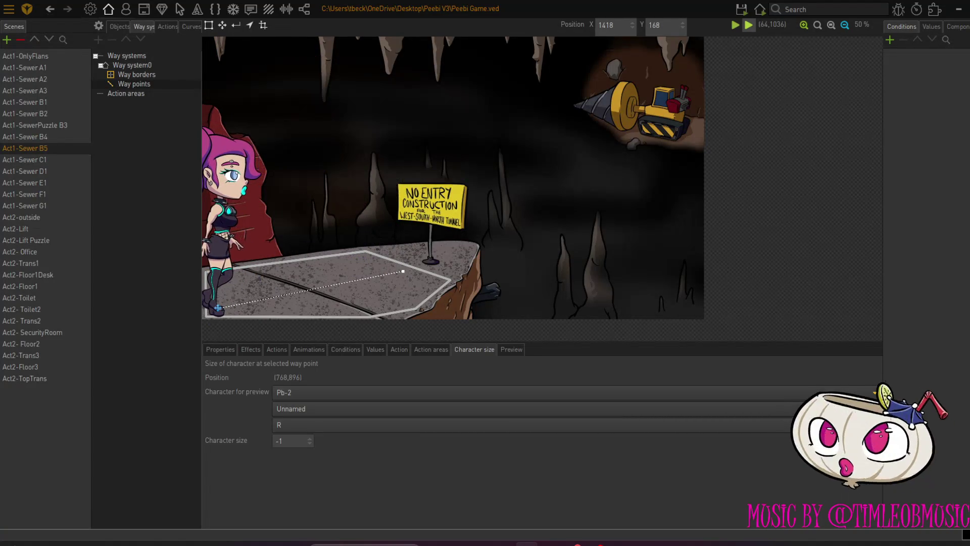
Give the front way point character size 85 and the back one 65.
left_click(219, 308)
left_click(286, 440)
key("BackSpace")
type("85")
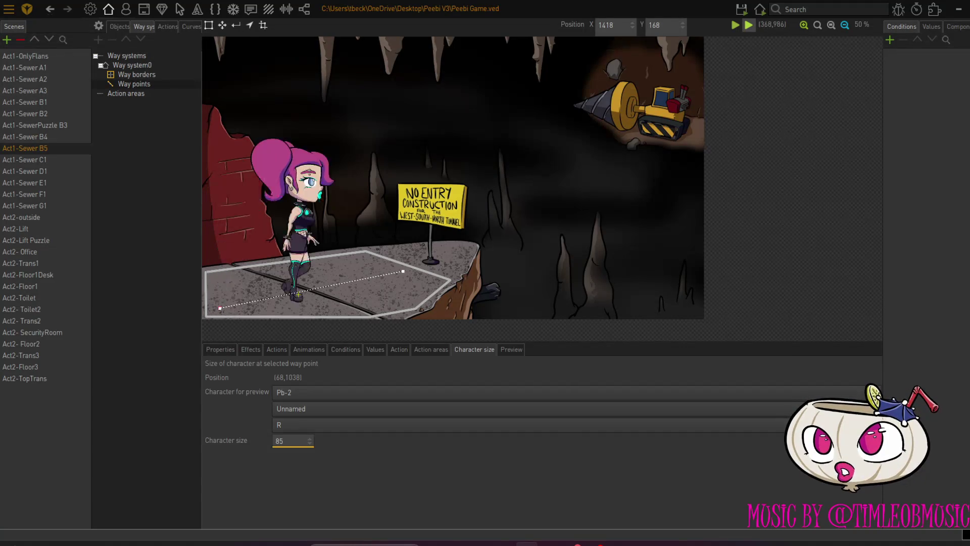
left_click(403, 272)
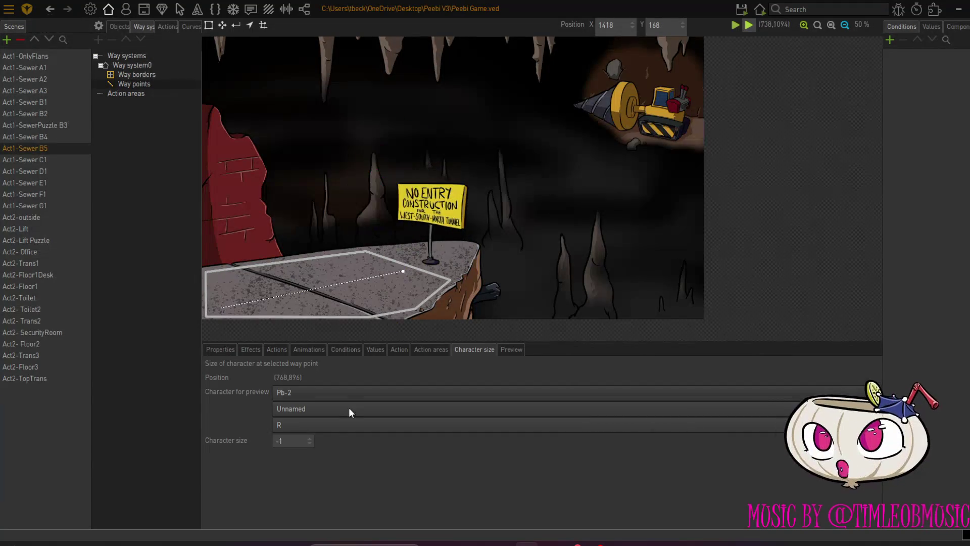
left_click(299, 437)
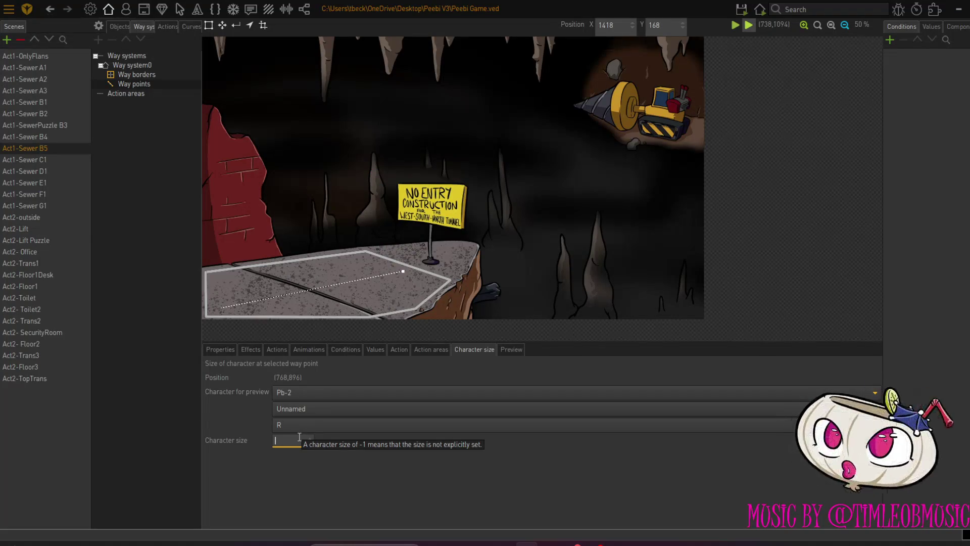
type("65")
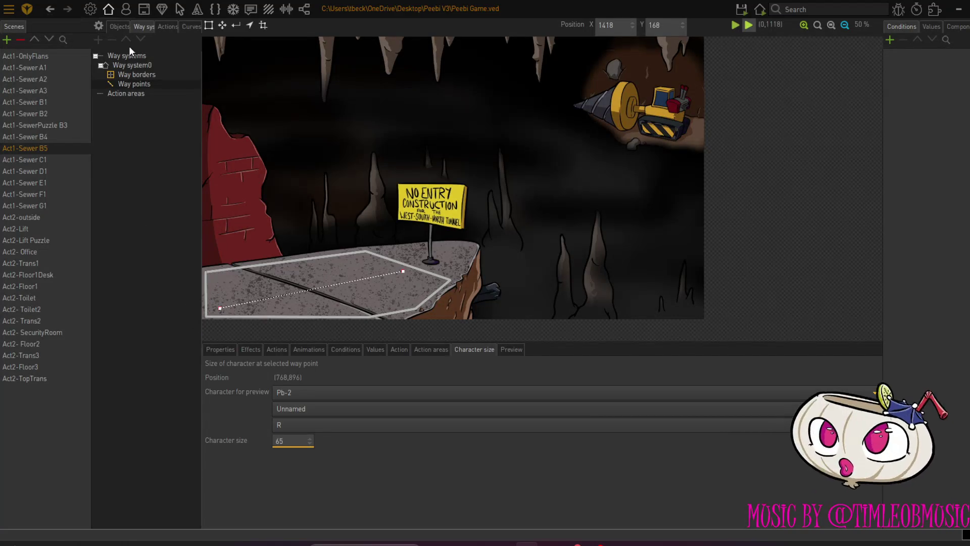
left_click(120, 27)
Create an object named Exit to B4 and outline its area along the brick wall.
left_click(97, 39)
type("Exit to B4")
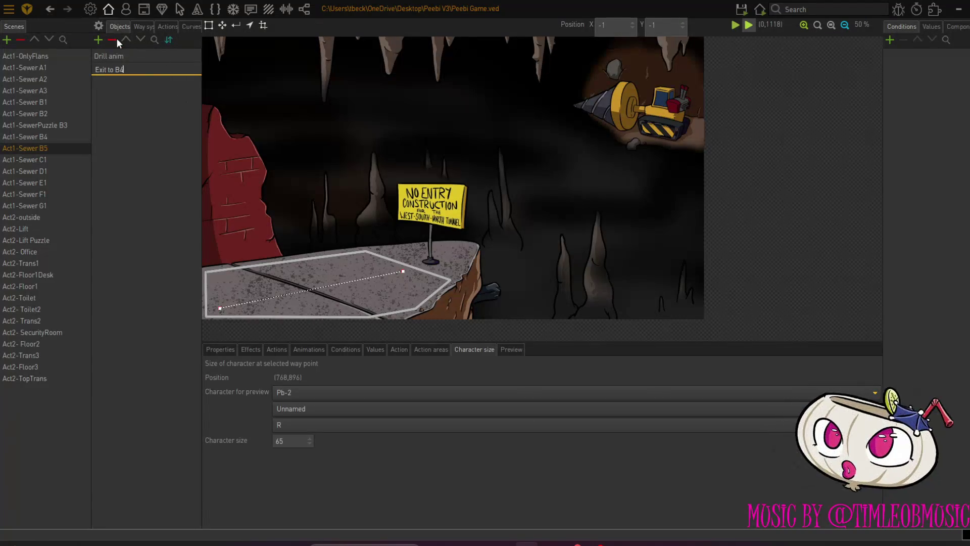
key("Return")
left_click(204, 161)
left_click(231, 160)
left_click(263, 317)
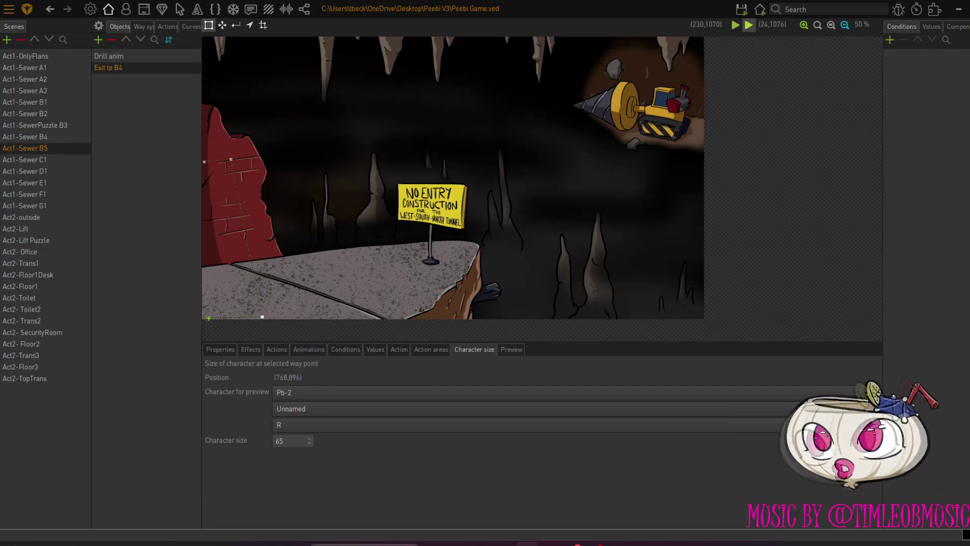
left_click(205, 318)
left_click(203, 161)
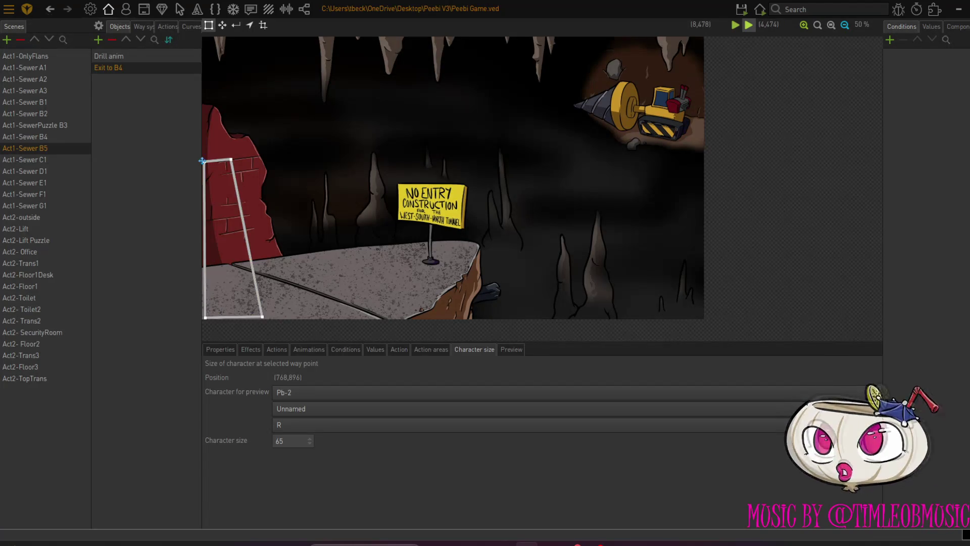
Paste the copied exit actions into the Exit to B4 object's actions.
left_click(225, 352)
left_click(275, 348)
right_click(241, 397)
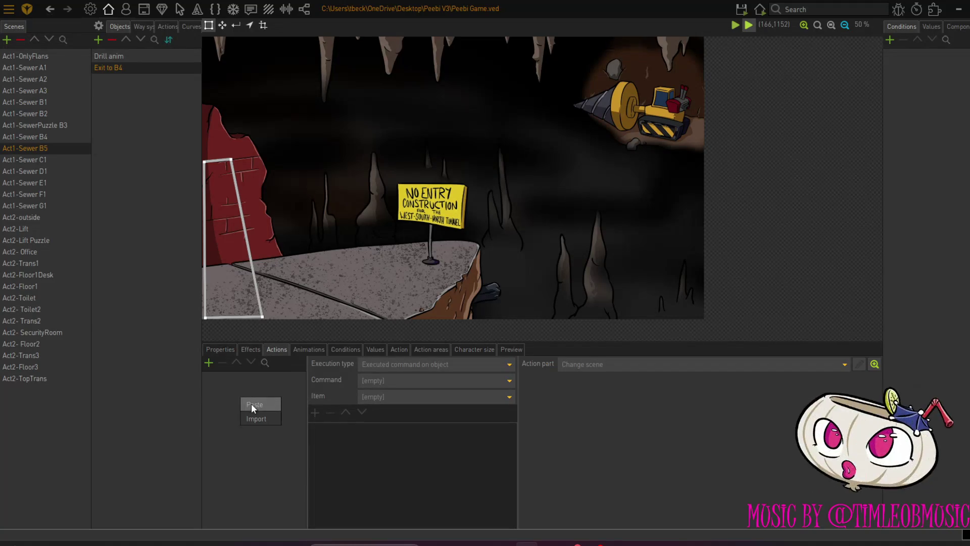
left_click(253, 405)
Set the exit object's position to 221, 989 on the floor.
left_click(220, 349)
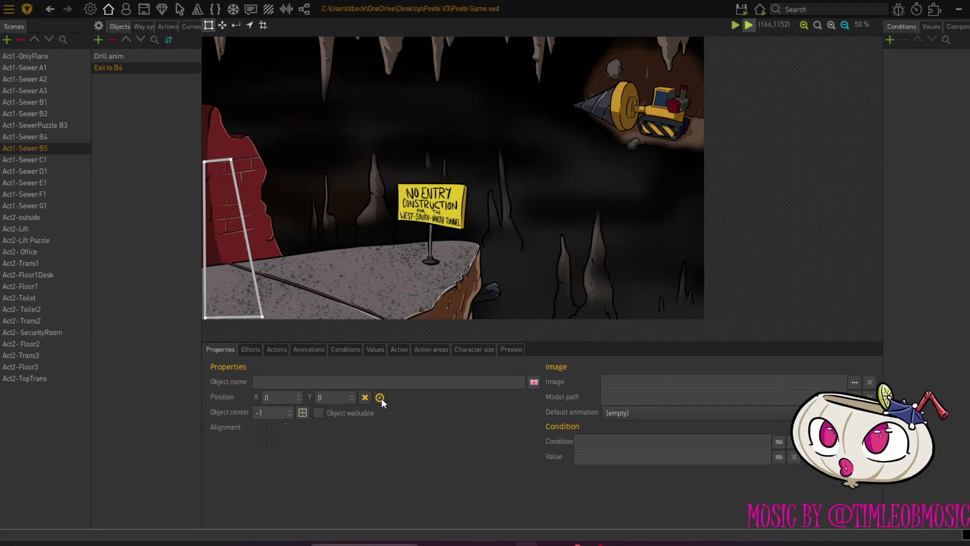
left_click(380, 398)
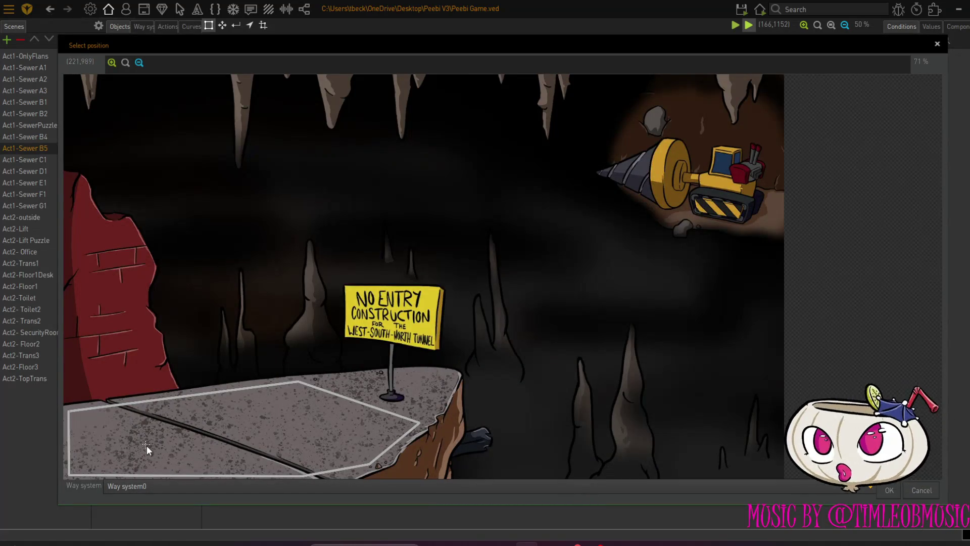
left_click(889, 490)
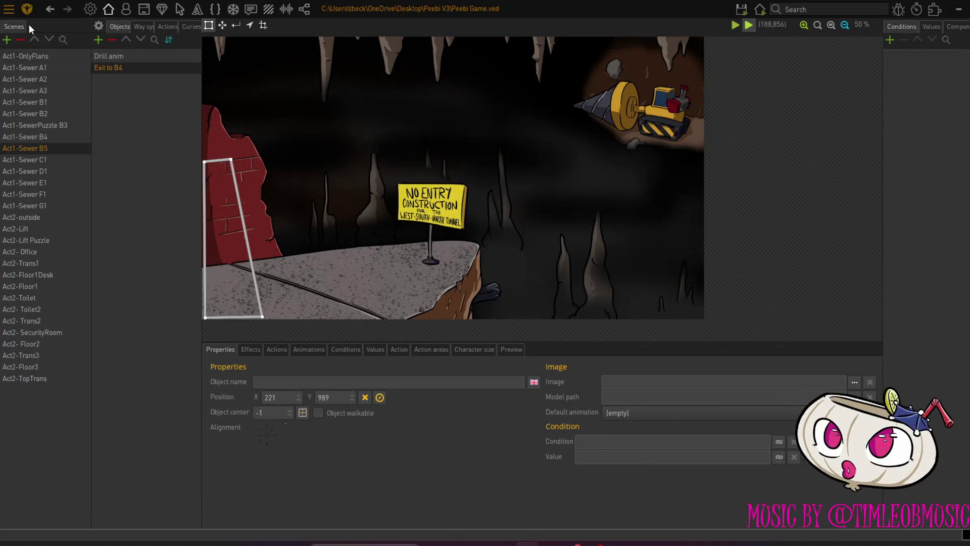
left_click(278, 350)
Make the Exit action's scene change place the character at Exit to B5 in Act1-Sewer B4.
left_click(240, 402)
left_click(397, 428)
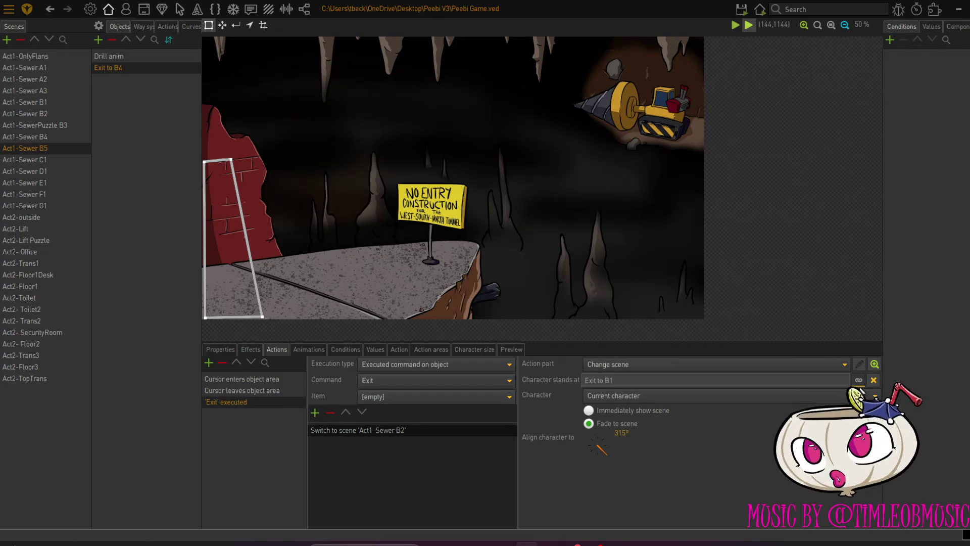
left_click(858, 380)
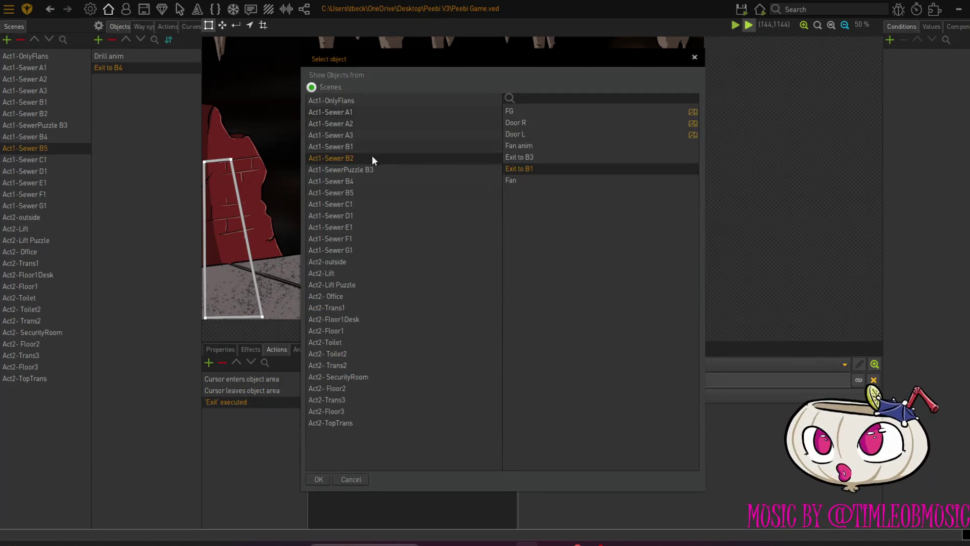
left_click(367, 182)
left_click(553, 134)
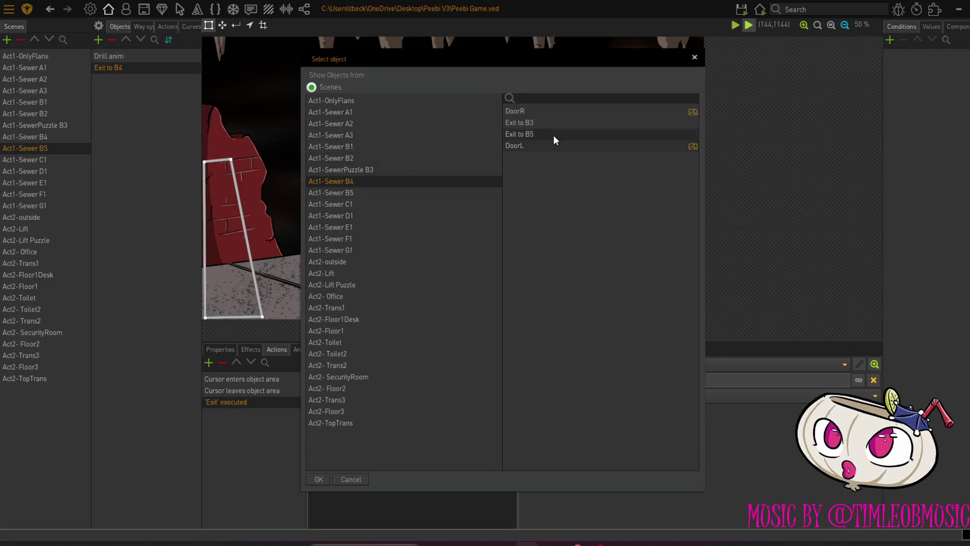
left_click(323, 477)
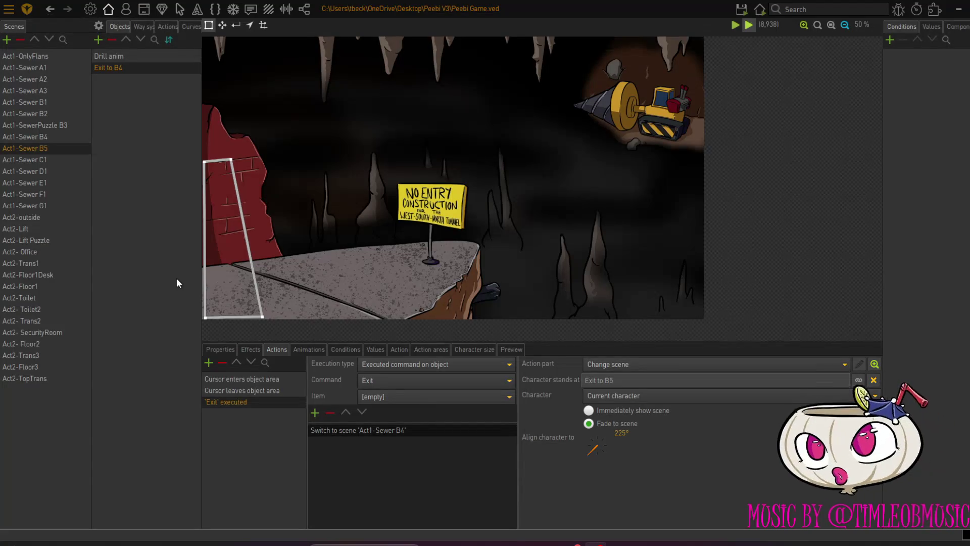
In Act1-Sewer B4, select the Exit to B5 object's 'Exit' executed action.
left_click(61, 136)
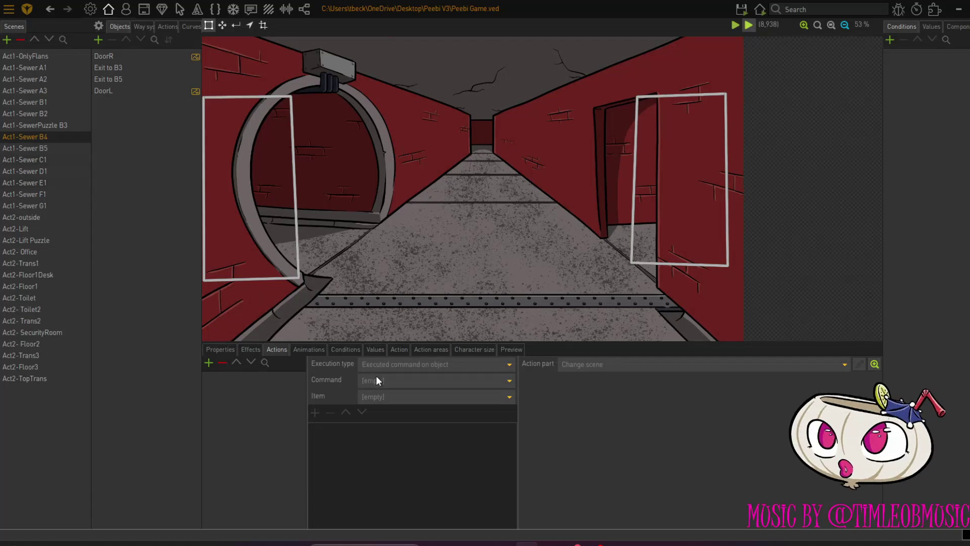
left_click(138, 82)
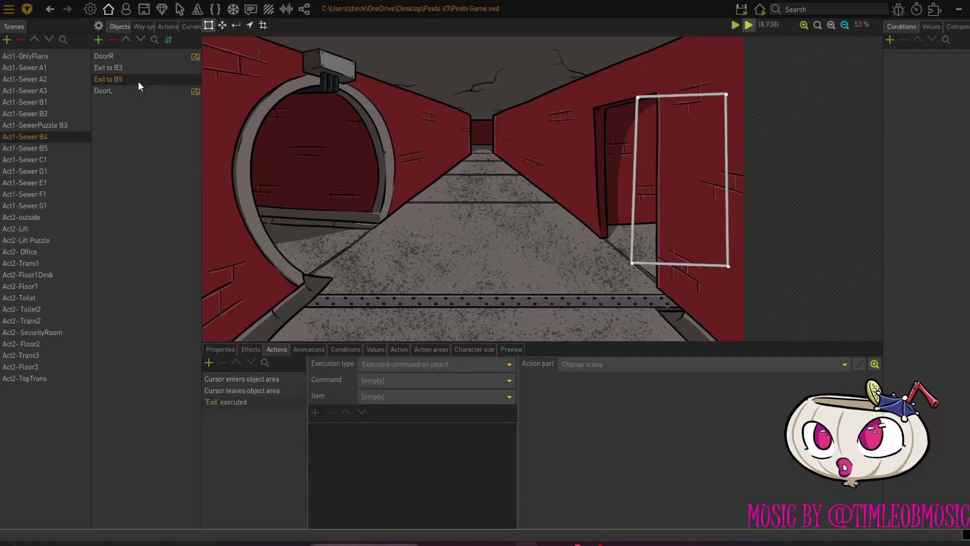
left_click(238, 402)
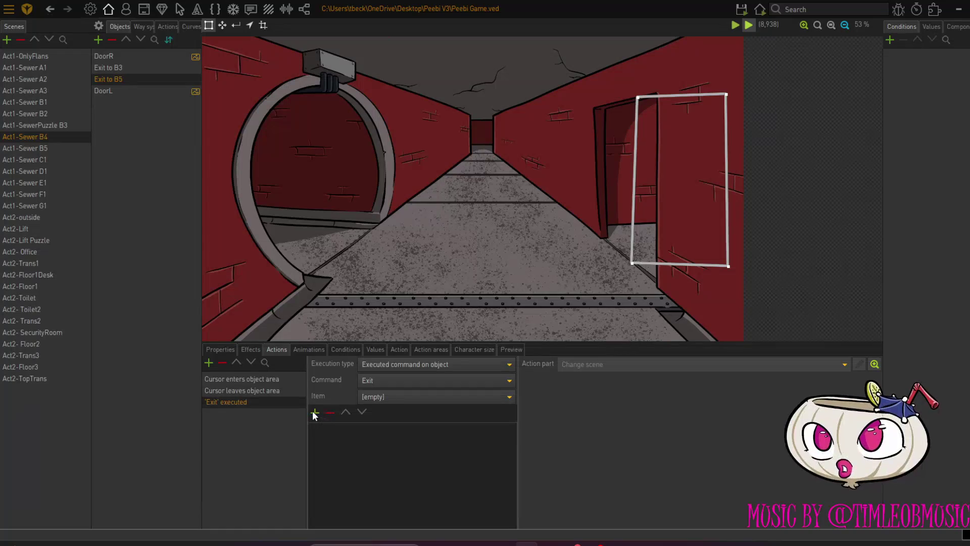
Add a Change scene step to the exit action, removing a mistakenly added color overlay step.
left_click(314, 413)
left_click(555, 225)
key("Return")
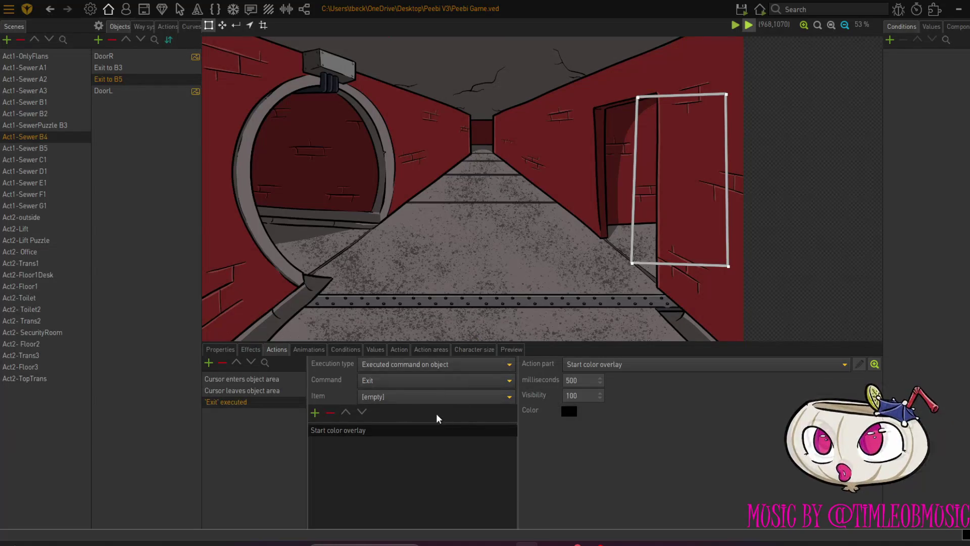
left_click(330, 412)
left_click(315, 413)
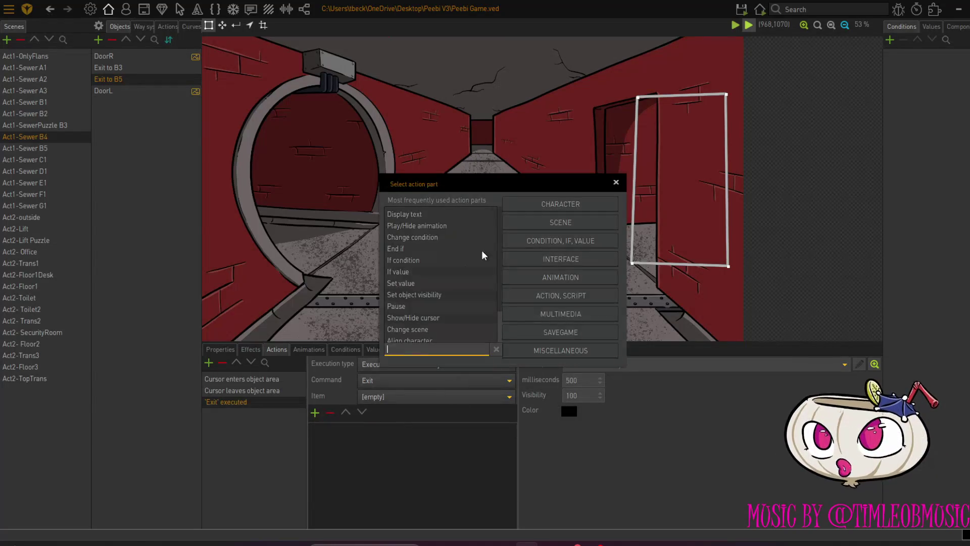
left_click(546, 222)
left_click(561, 250)
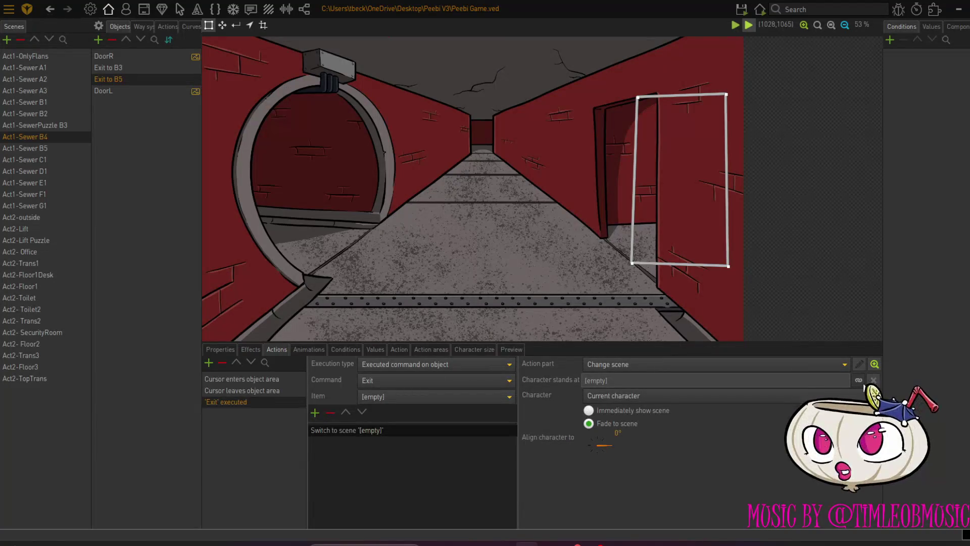
Set the character's arrival spot to Exit to B4 in Act1-Sewer B5.
left_click(859, 381)
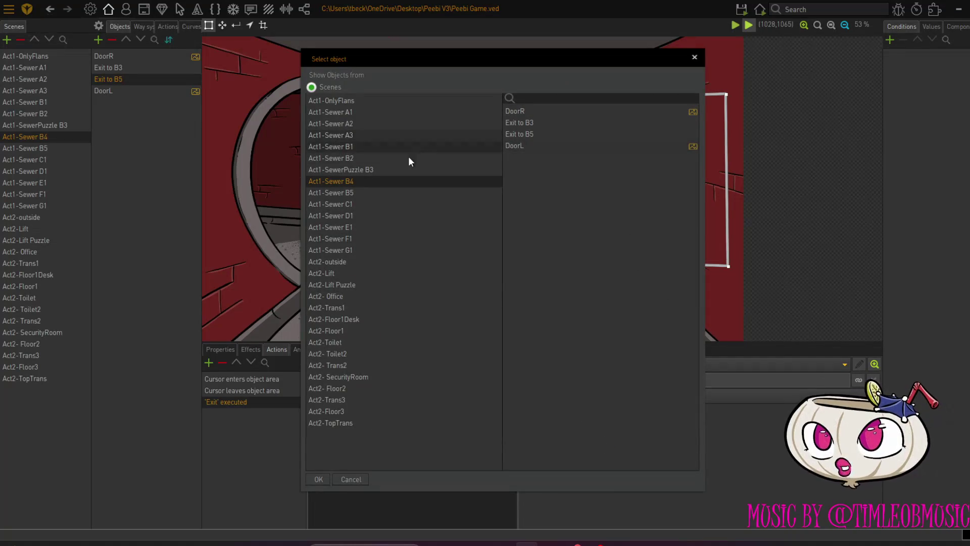
left_click(378, 194)
left_click(535, 123)
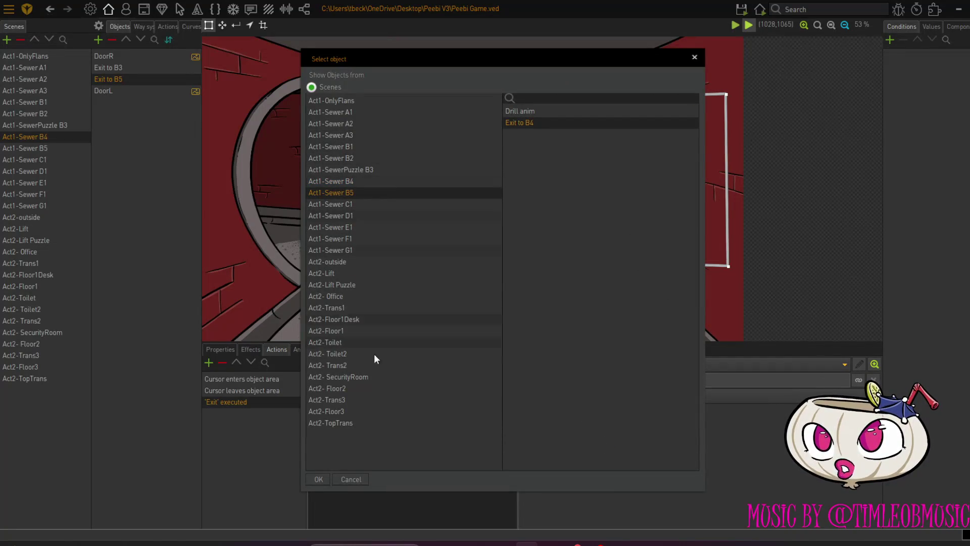
left_click(318, 481)
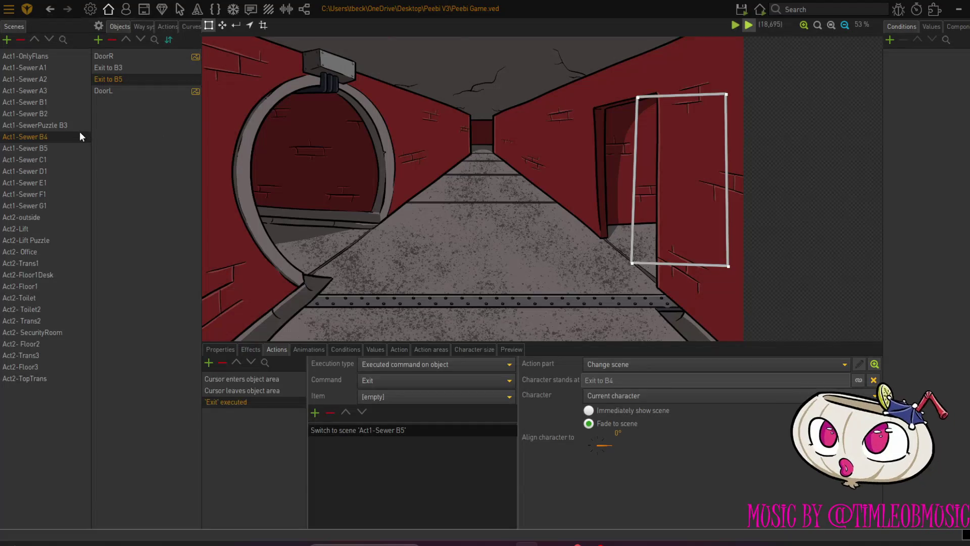
left_click(61, 103)
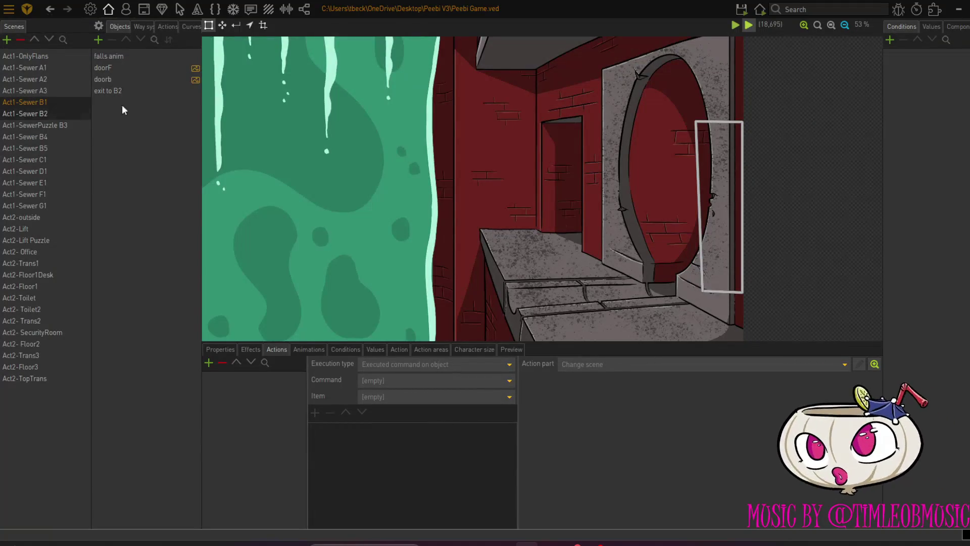
Save the project and launch a playtest from the scene.
mouse_move(747, 12)
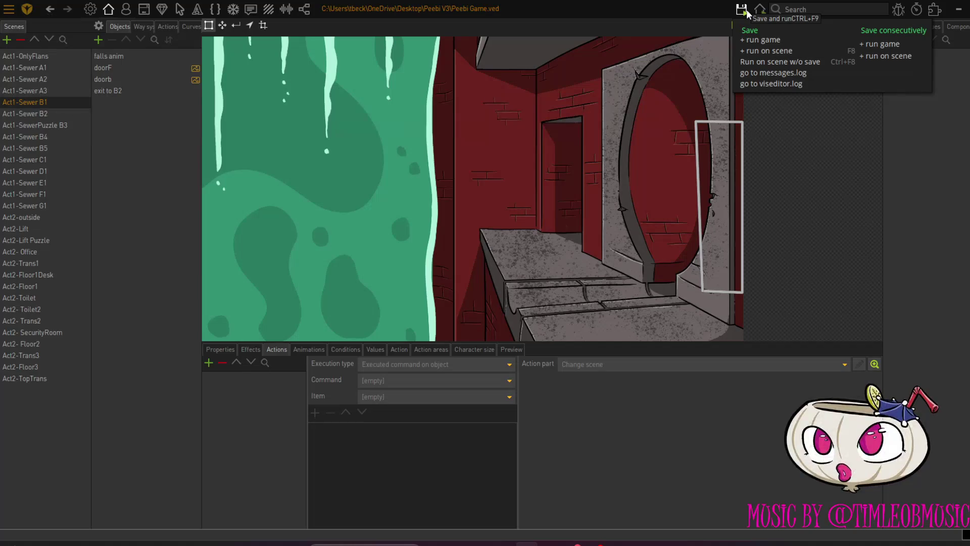
left_click(746, 11)
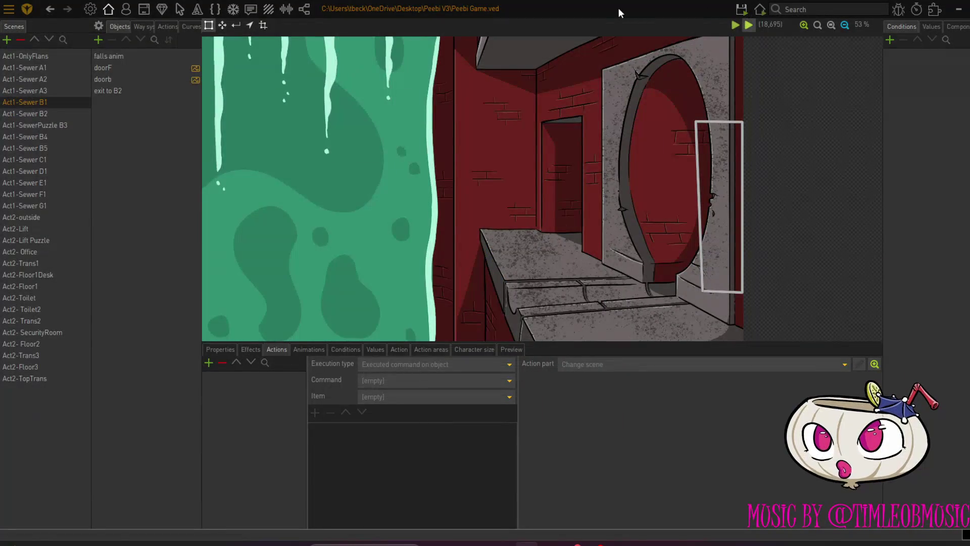
left_click(753, 52)
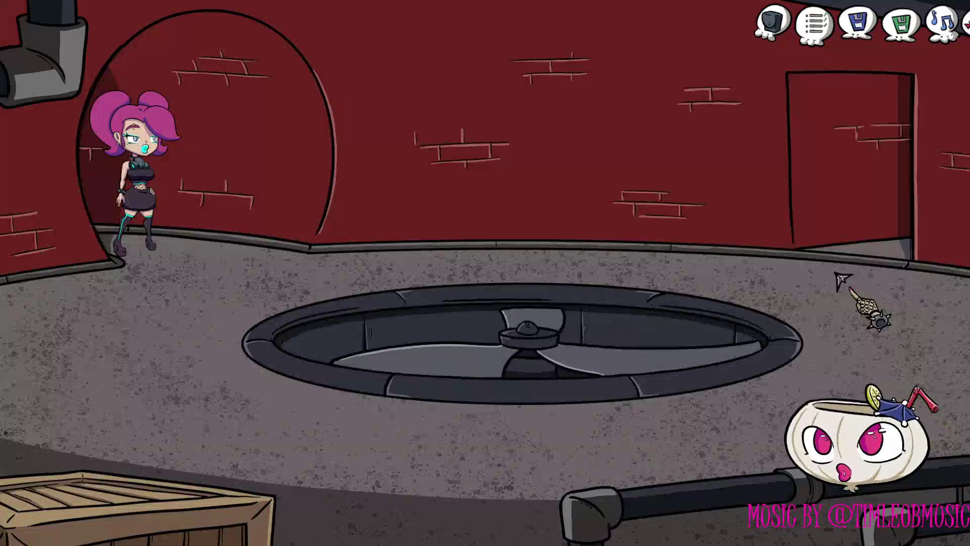
Walk right, then look at, talk to and use the Totally safe fan.
left_click(805, 279)
right_click(520, 339)
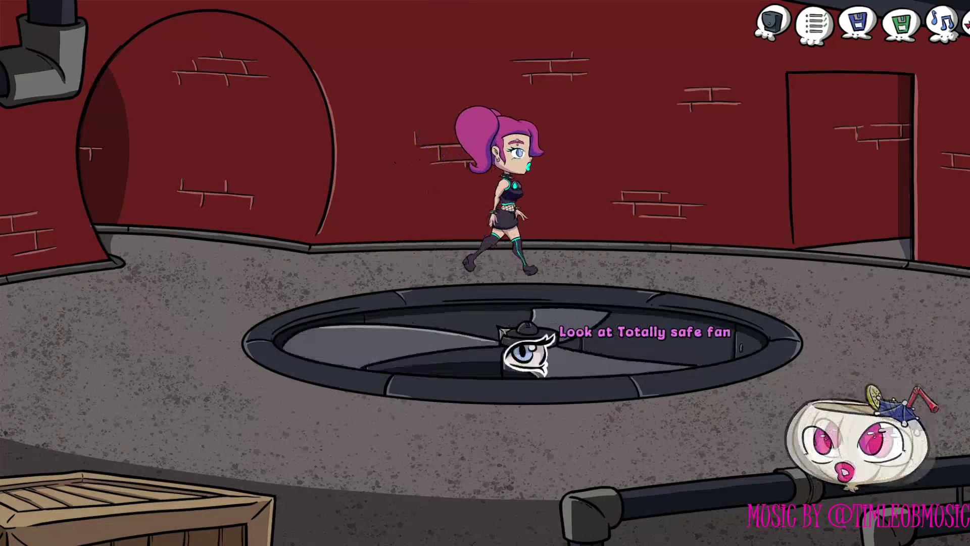
left_click(528, 356)
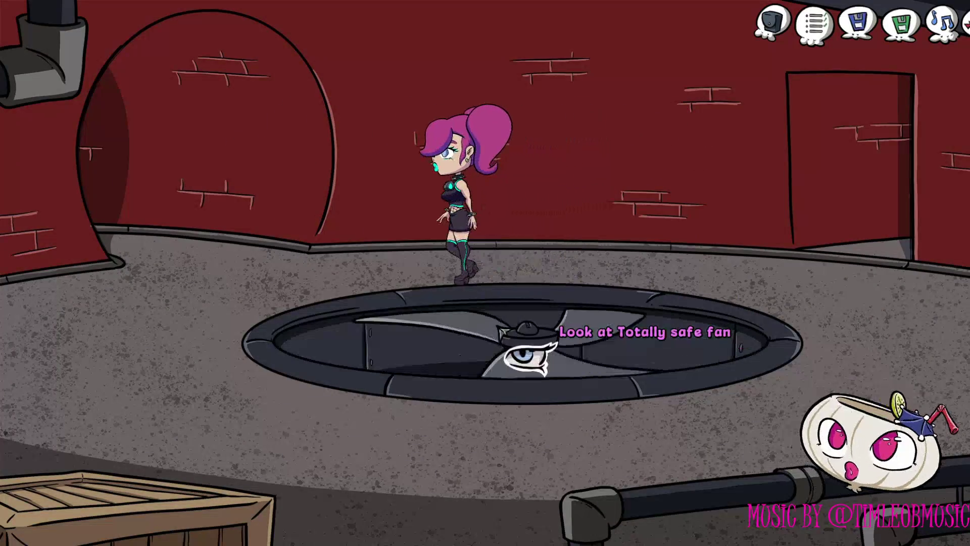
right_click(510, 341)
left_click(527, 356)
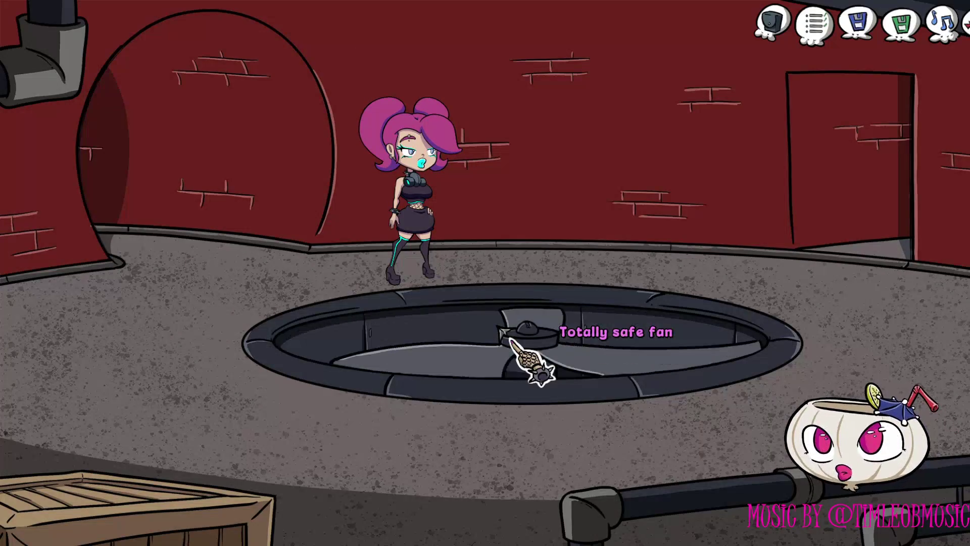
right_click(528, 356)
right_click(528, 356)
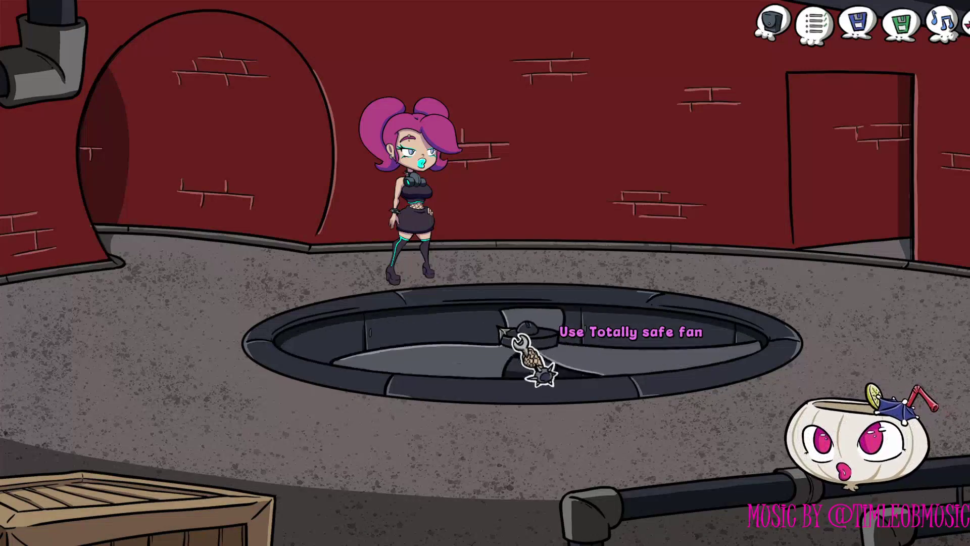
left_click(528, 356)
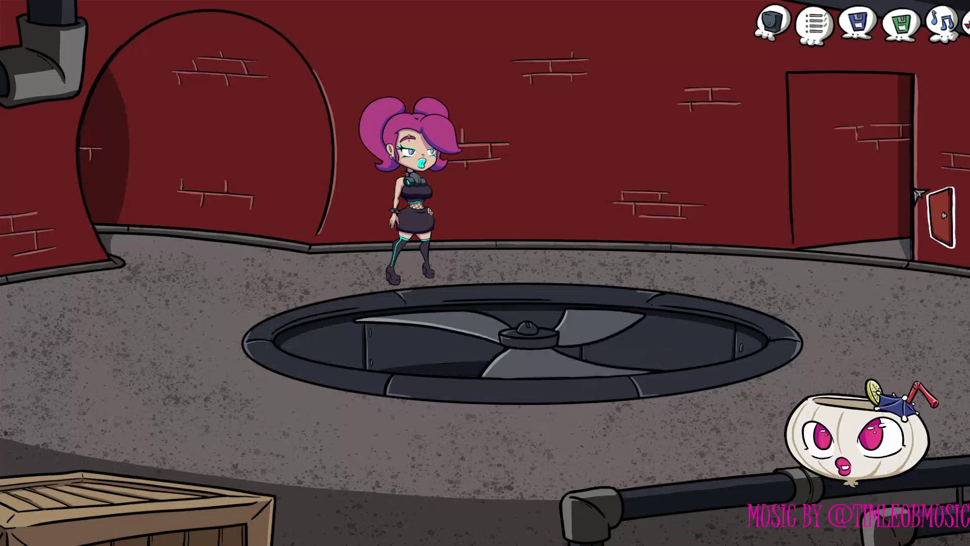
Enter the pipe room, cross the pipes, and try the right-wall and left-wall valves.
left_click(916, 192)
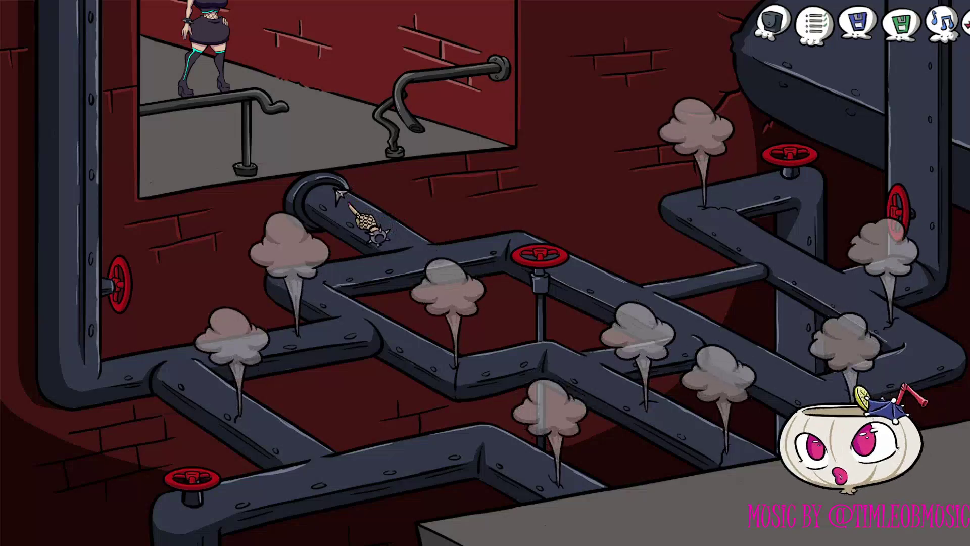
left_click(339, 193)
left_click(404, 241)
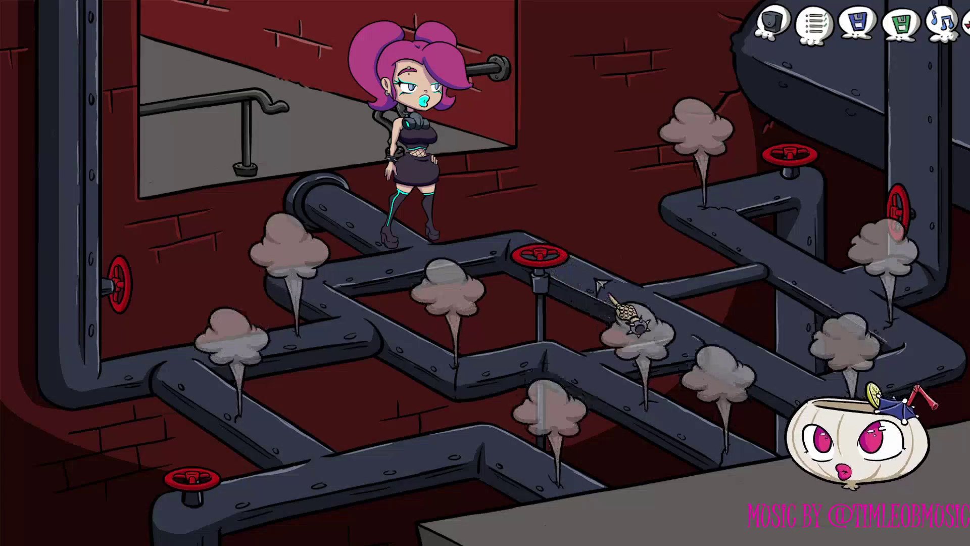
left_click(648, 289)
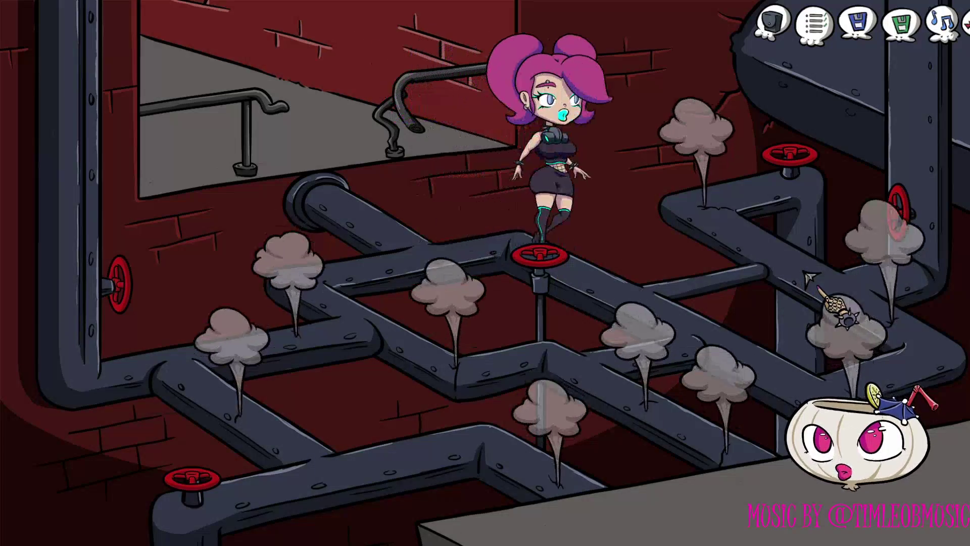
left_click(805, 273)
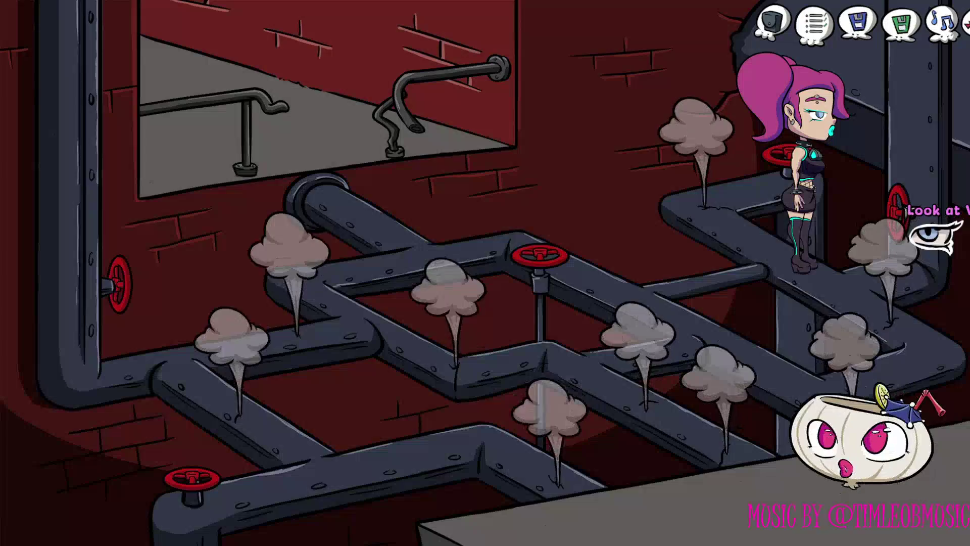
left_click(908, 209)
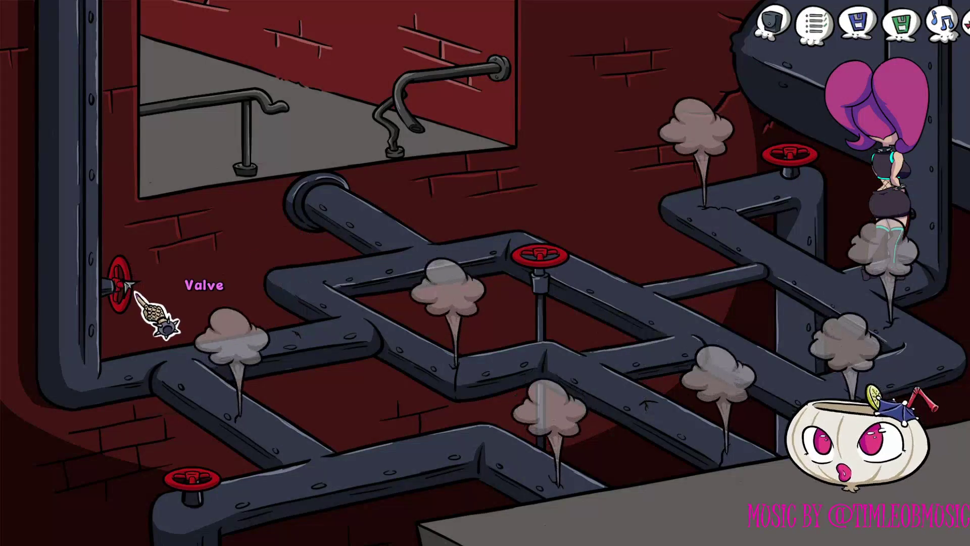
left_click(130, 287)
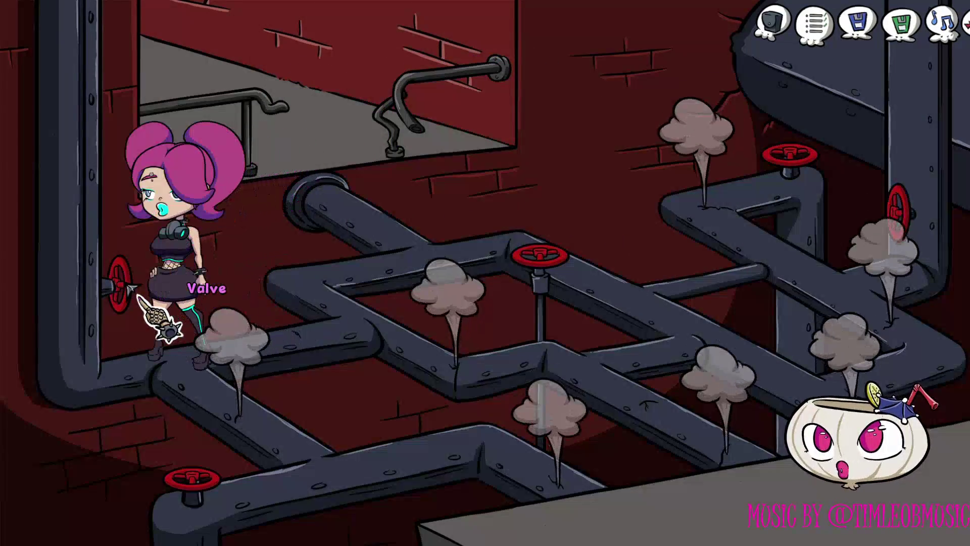
right_click(136, 292)
right_click(136, 292)
right_click(151, 301)
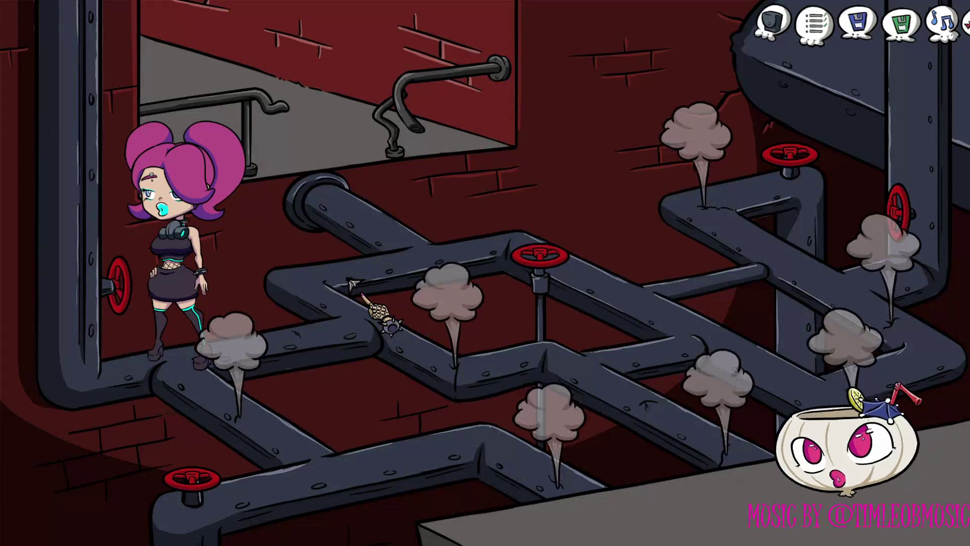
Turn the upper-right, lower-left and right-wall valves, then return to the fan room.
left_click(354, 277)
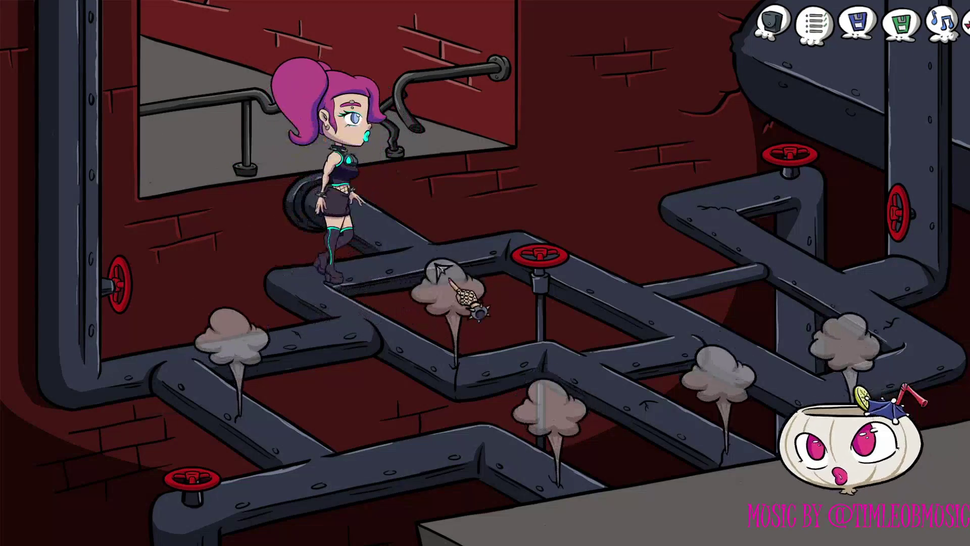
left_click(758, 253)
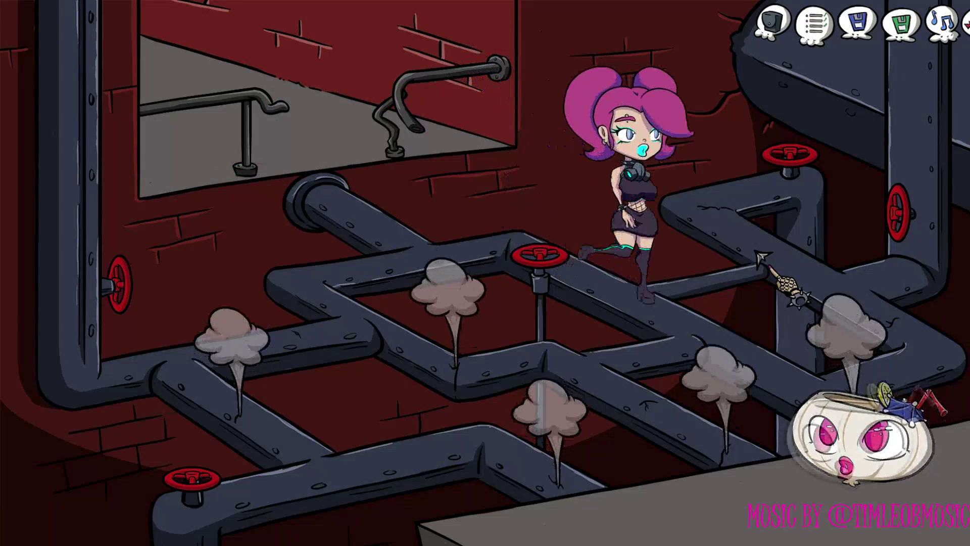
right_click(789, 155)
right_click(788, 156)
left_click(788, 155)
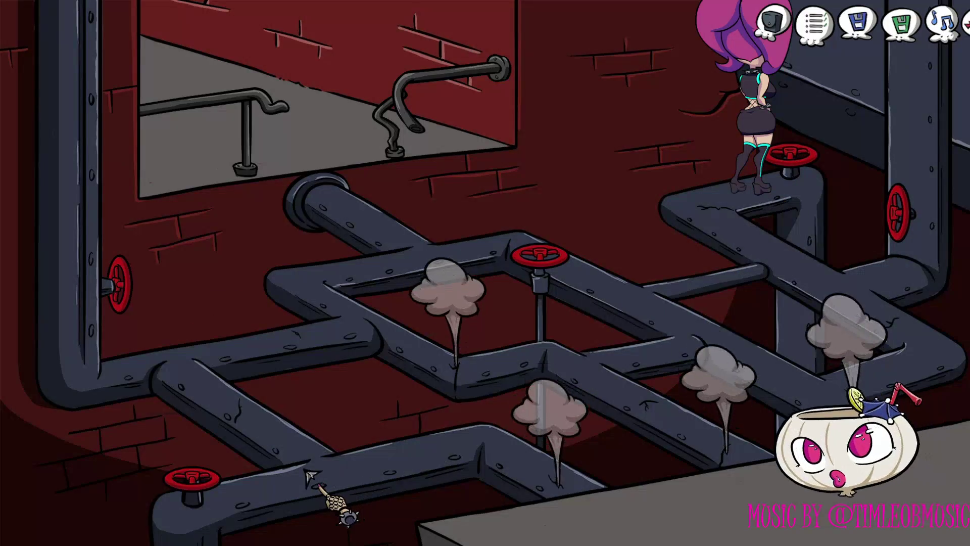
left_click(299, 471)
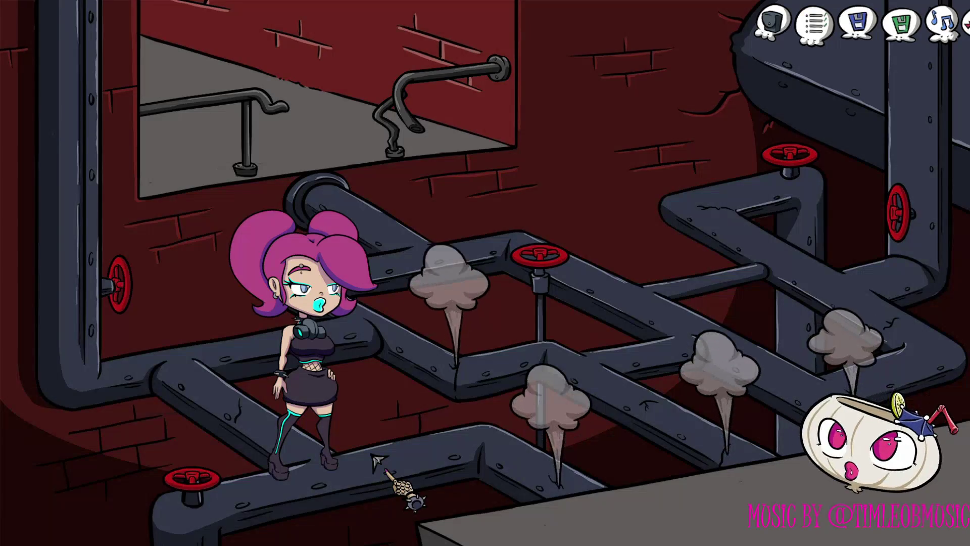
left_click(375, 458)
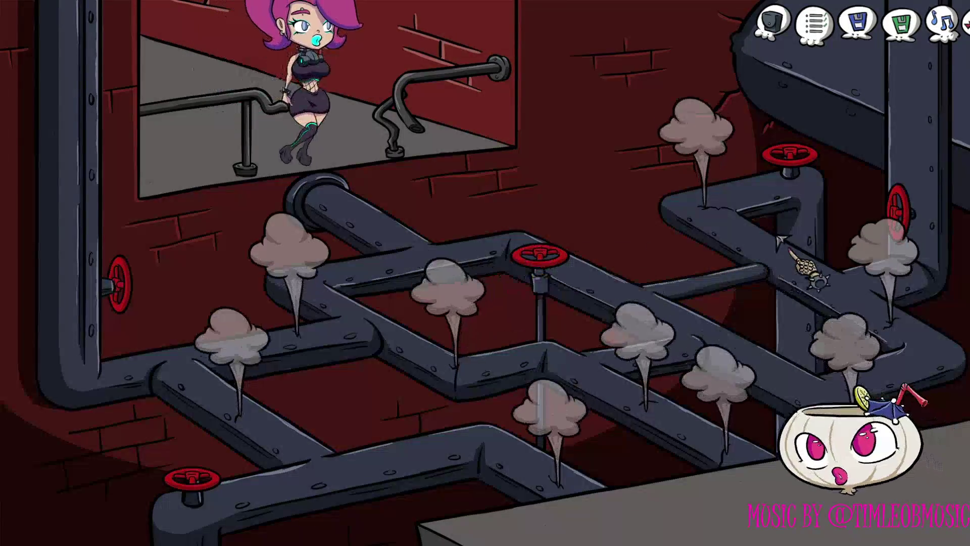
left_click(903, 212)
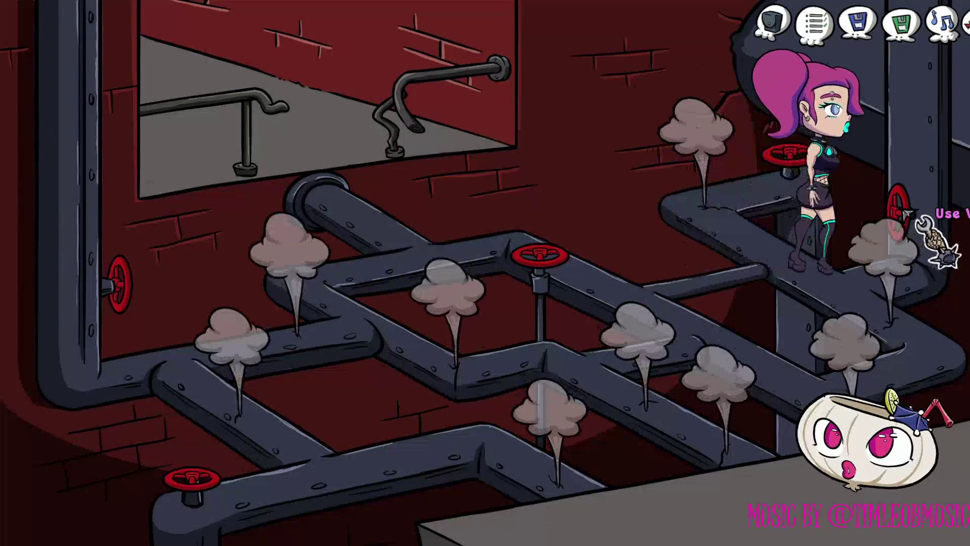
left_click(903, 213)
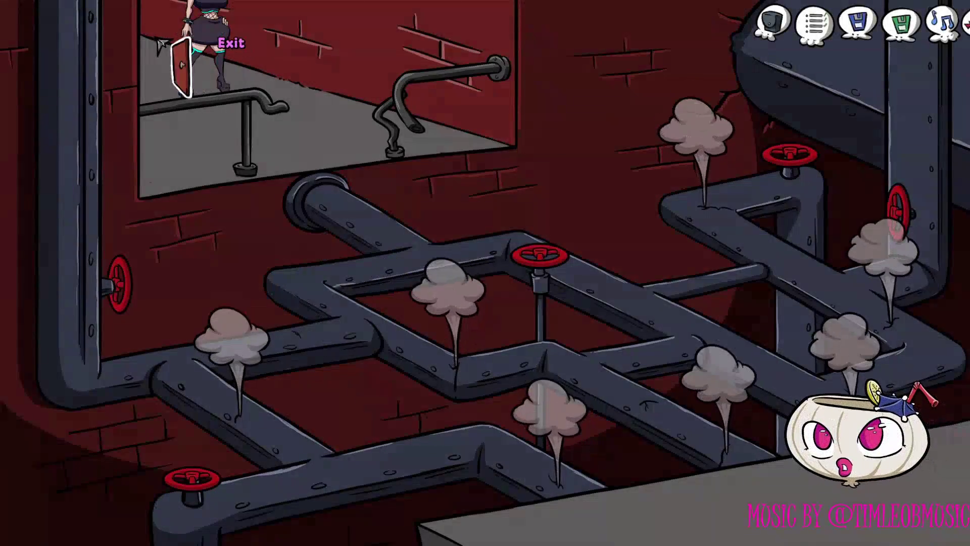
left_click(158, 40)
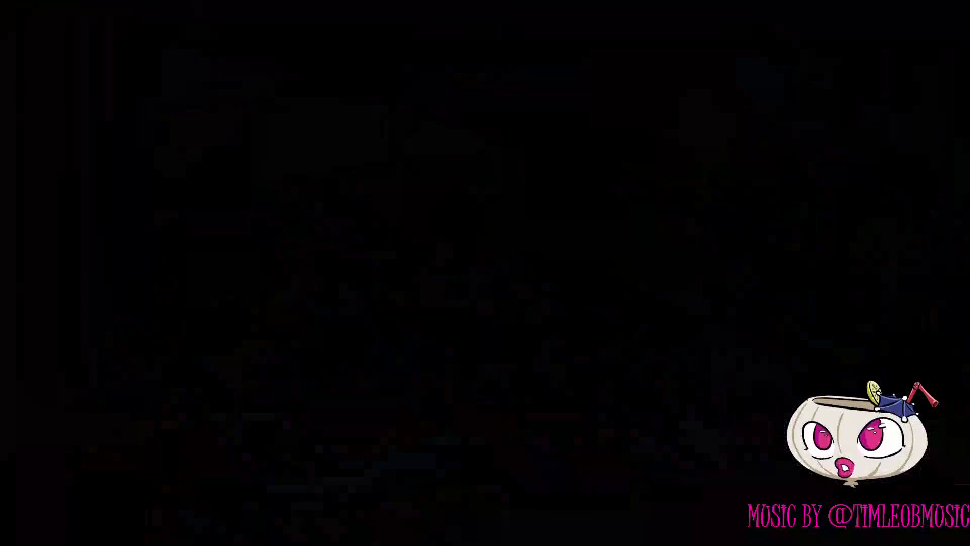
Go back to the pipe room and use the upper-right valve.
left_click(906, 196)
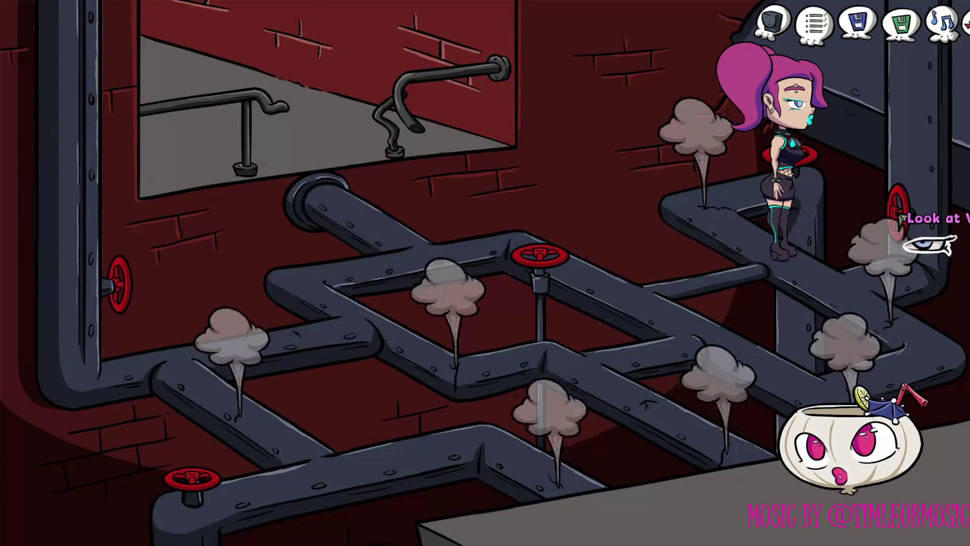
left_click(903, 217)
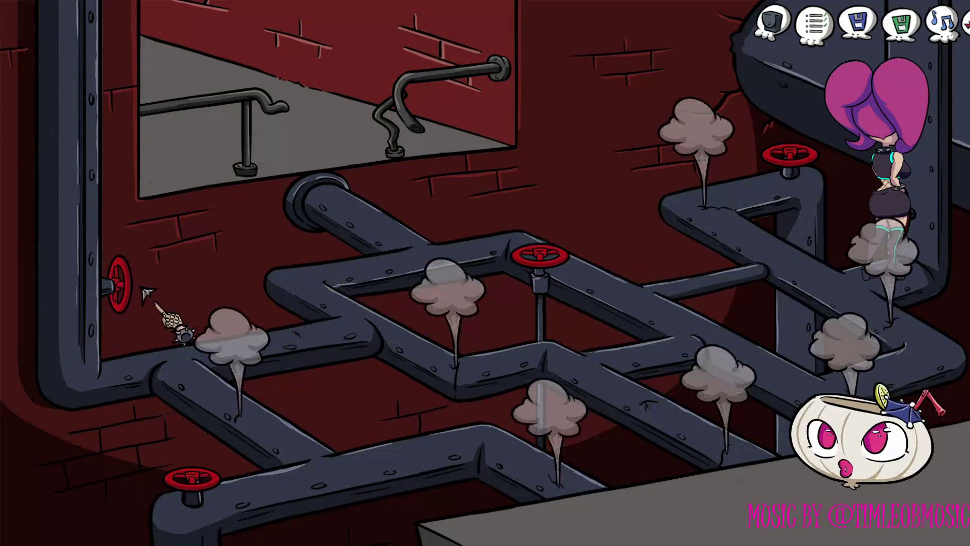
left_click(124, 292)
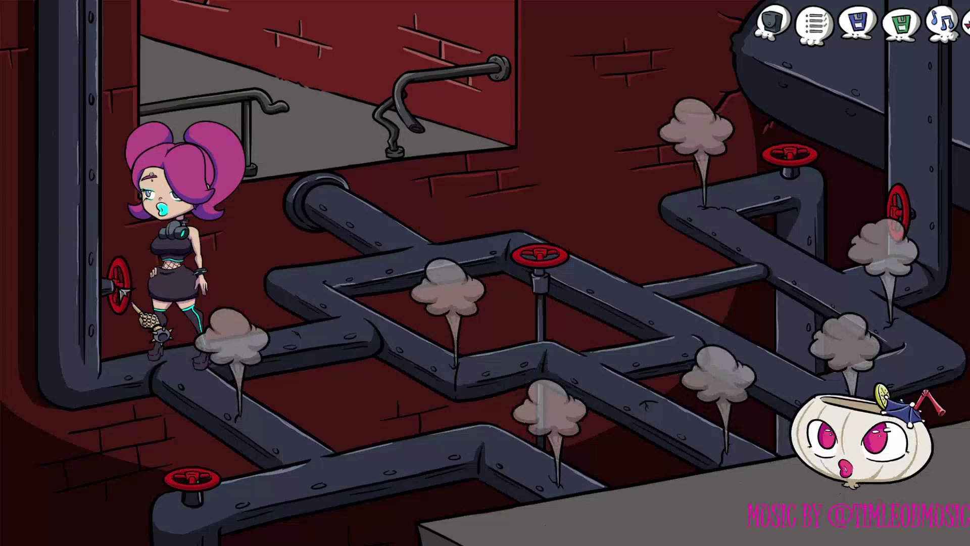
right_click(786, 161)
right_click(785, 162)
left_click(786, 163)
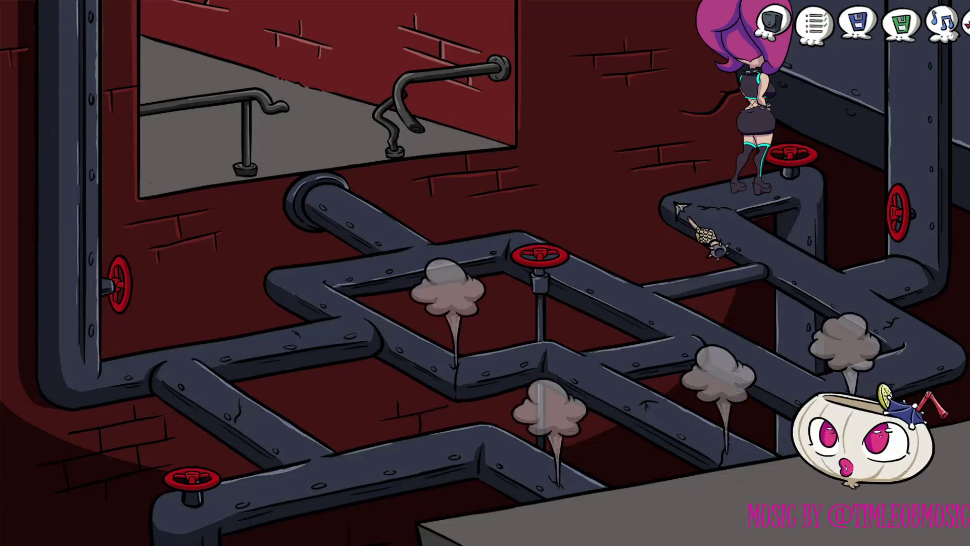
Use the lower-left valve and the middle red valve, then climb onto the upper pipe.
right_click(207, 485)
right_click(207, 484)
right_click(207, 483)
right_click(206, 484)
left_click(206, 484)
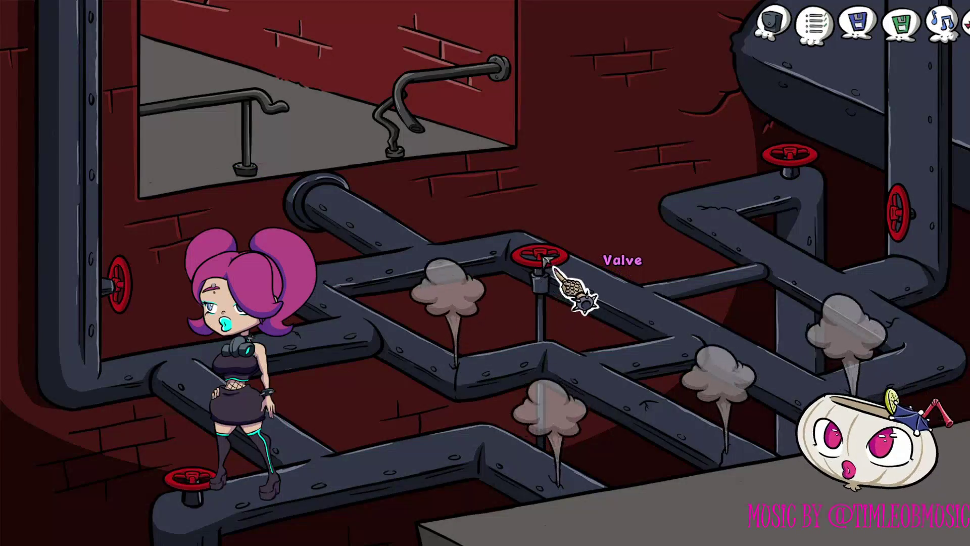
left_click(546, 260)
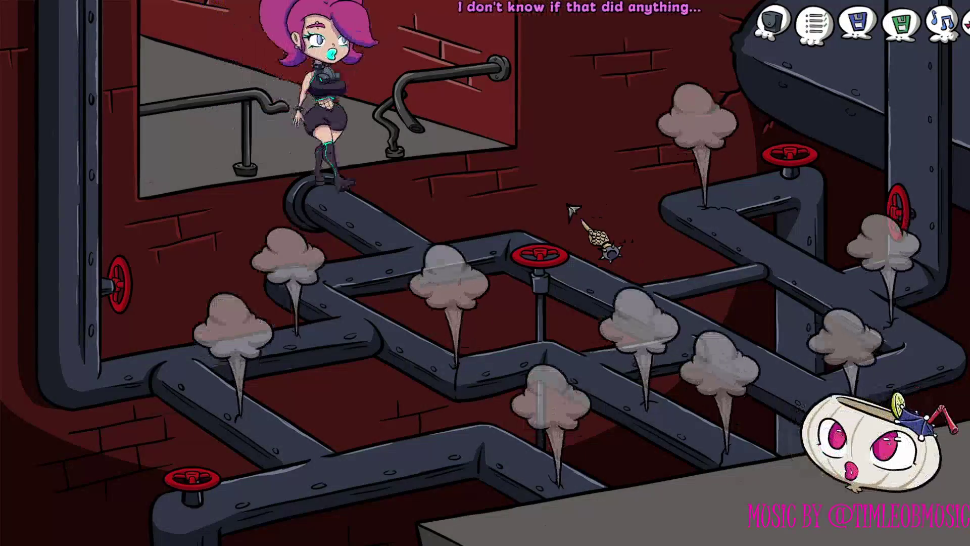
left_click(384, 222)
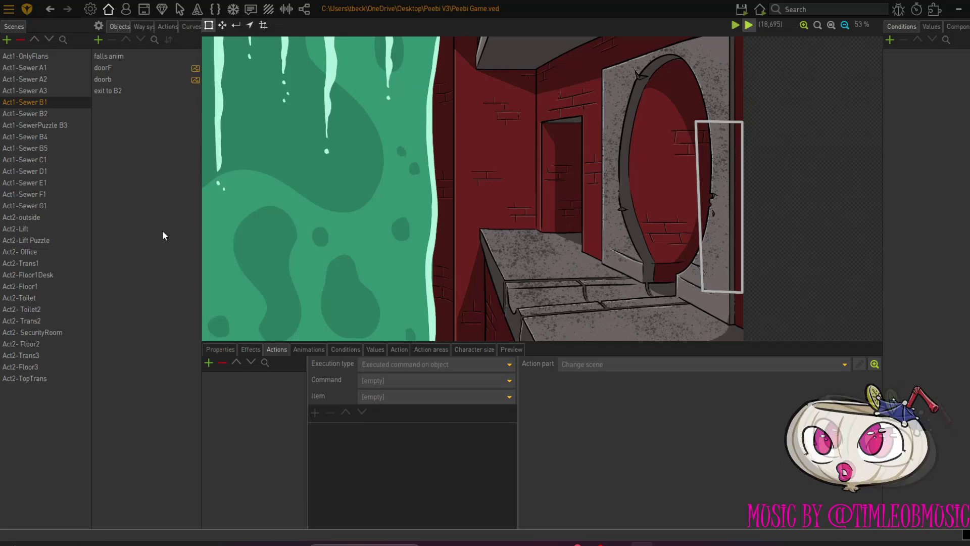
Run the game on Act1-Sewer B4 and walk from the pipe room into the corridor.
left_click(60, 137)
mouse_move(748, 26)
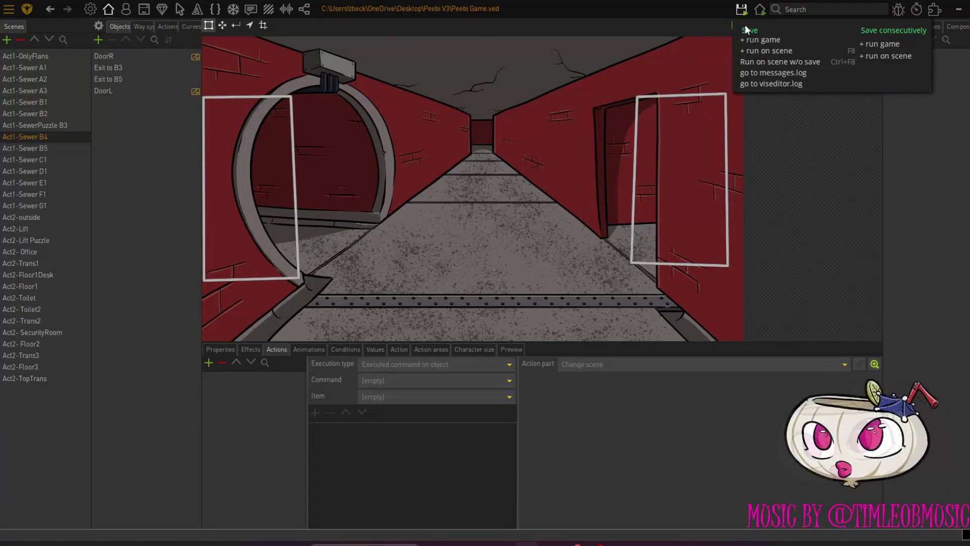
left_click(758, 51)
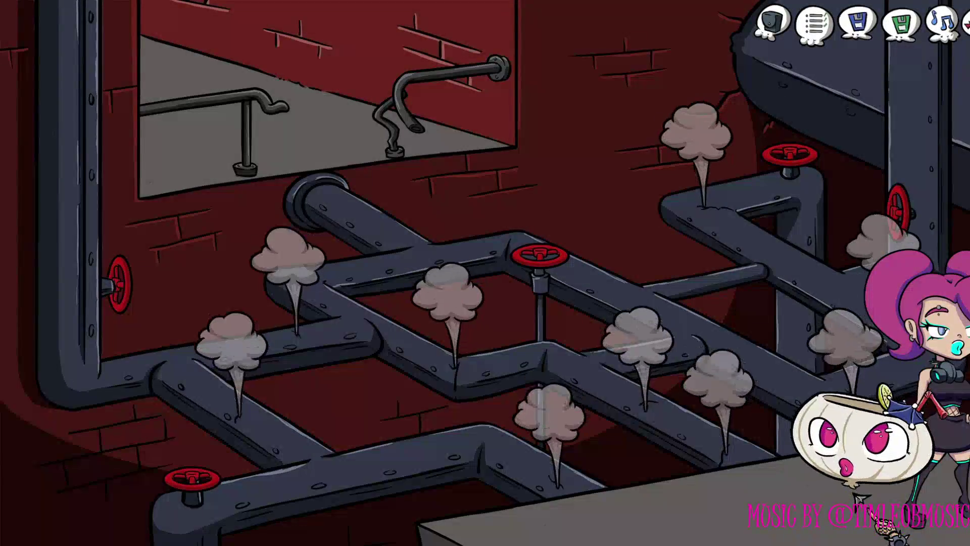
left_click(627, 500)
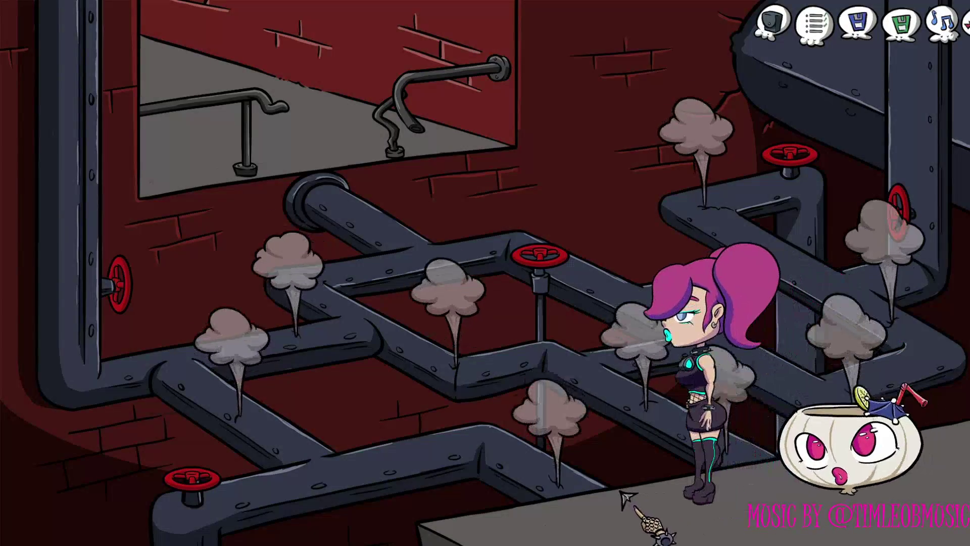
left_click(722, 374)
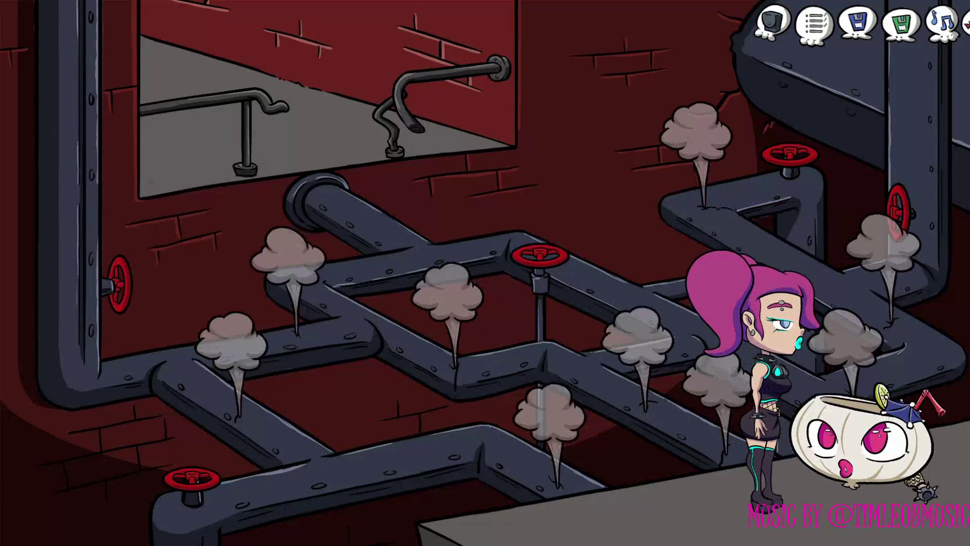
left_click(961, 534)
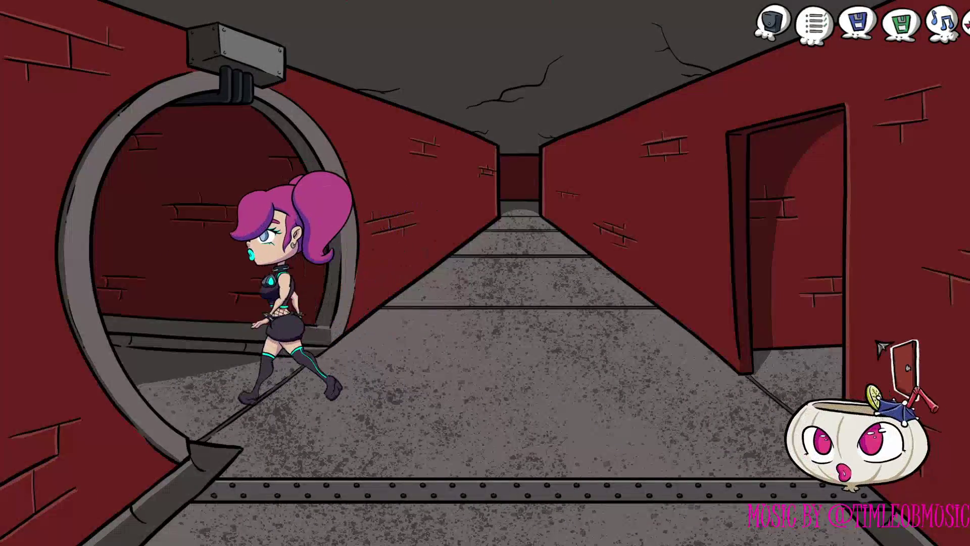
left_click(658, 384)
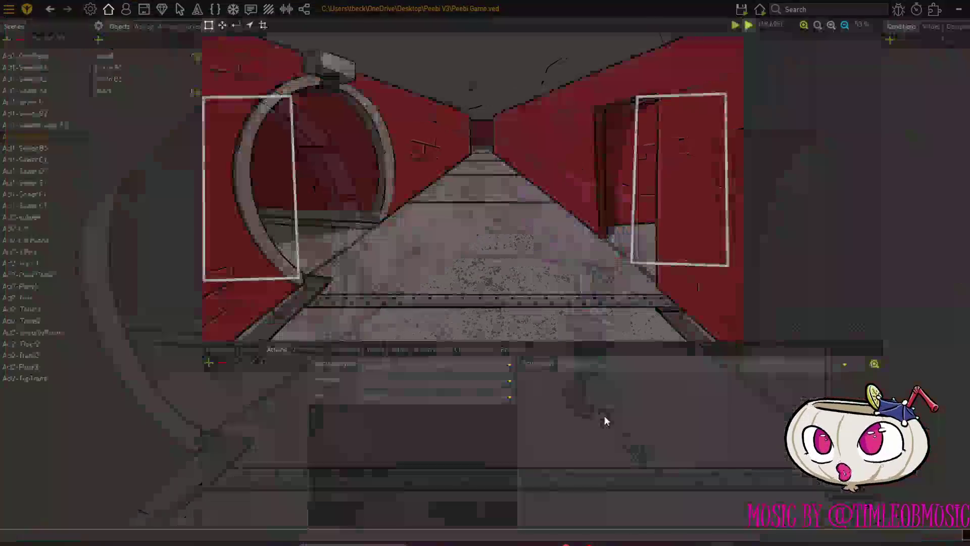
Set Exit to B5's walk-to position beside the right doorway.
left_click(143, 80)
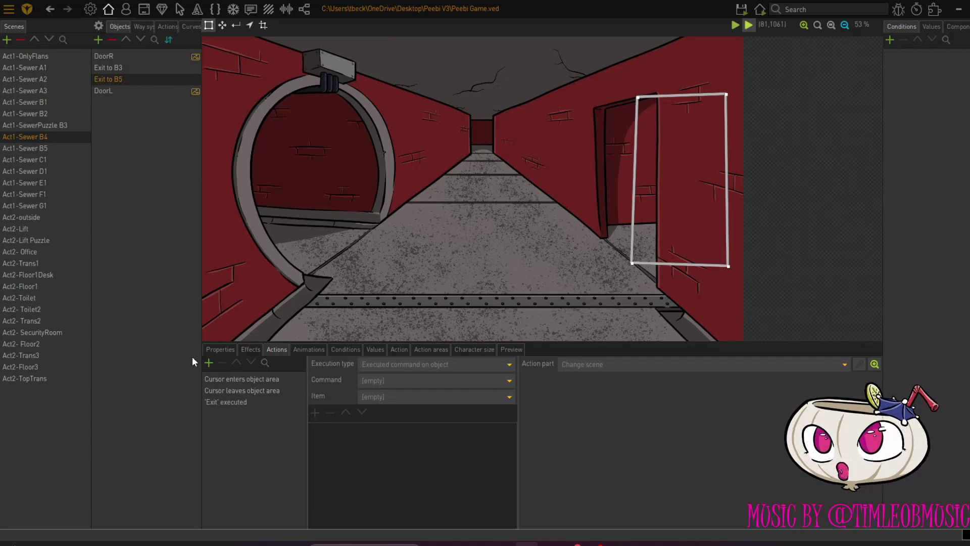
left_click(221, 351)
left_click(380, 397)
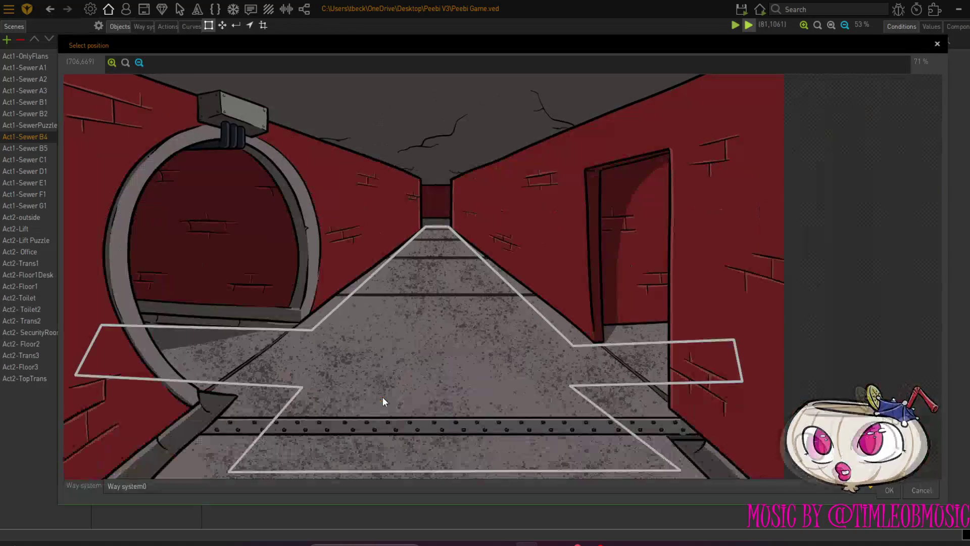
left_click(708, 360)
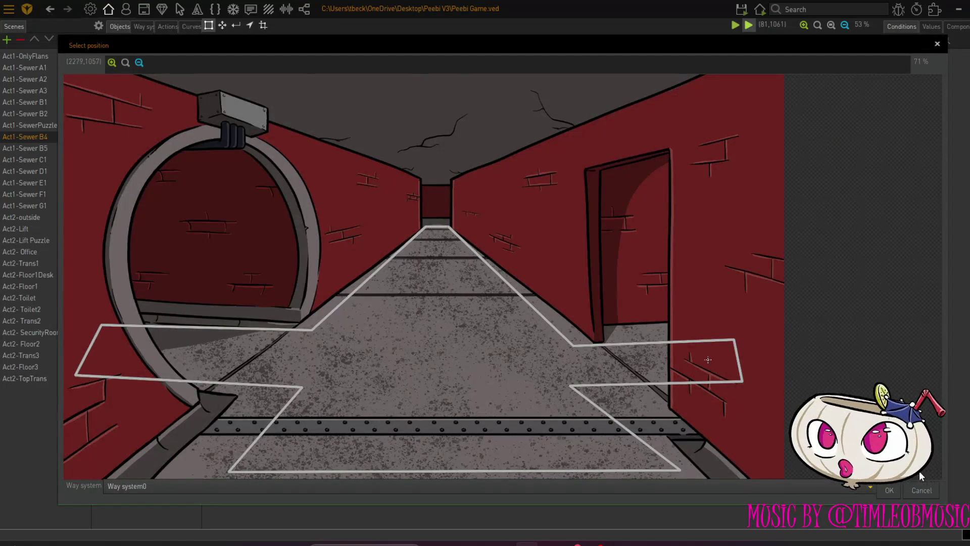
left_click(889, 491)
Save, run the game again, and walk along the ledge in the B5 cave.
left_click(741, 8)
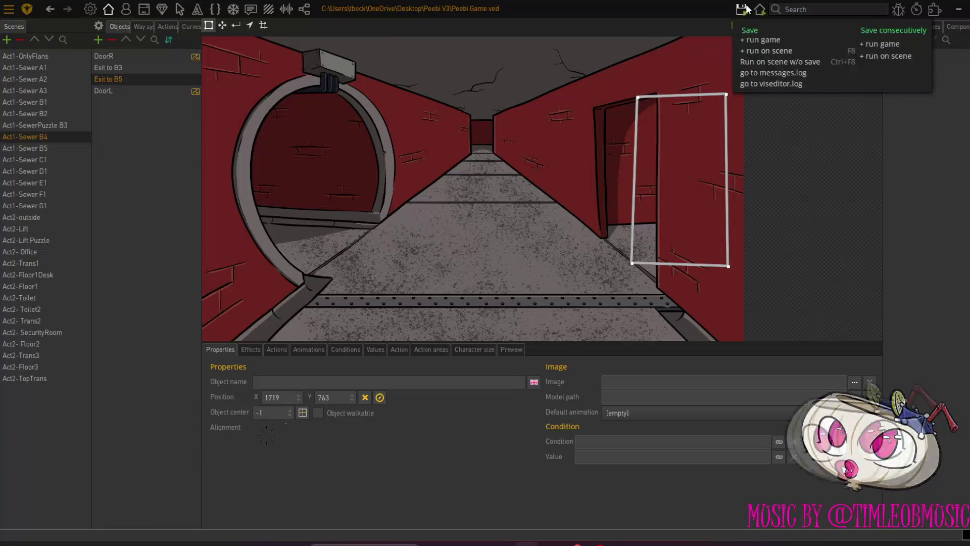
left_click(754, 59)
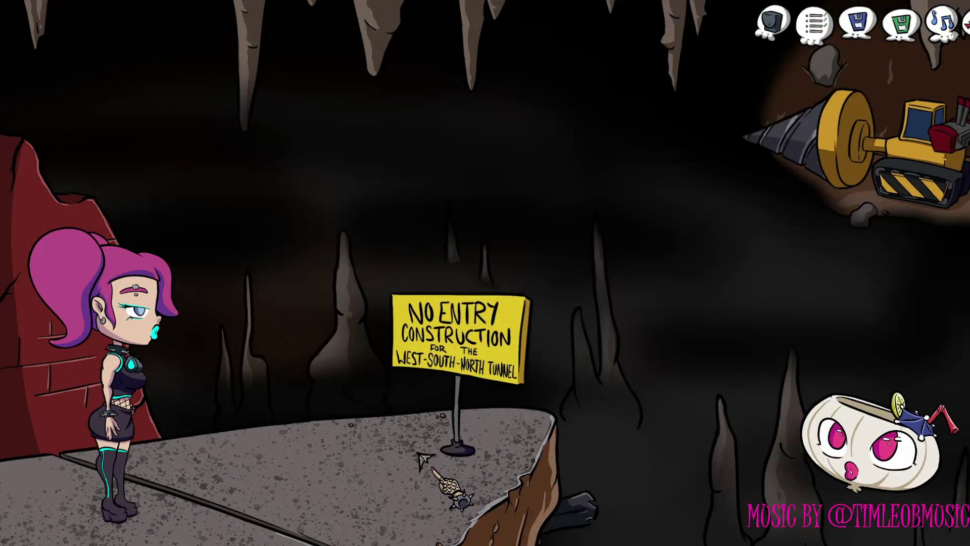
left_click(422, 457)
left_click(283, 513)
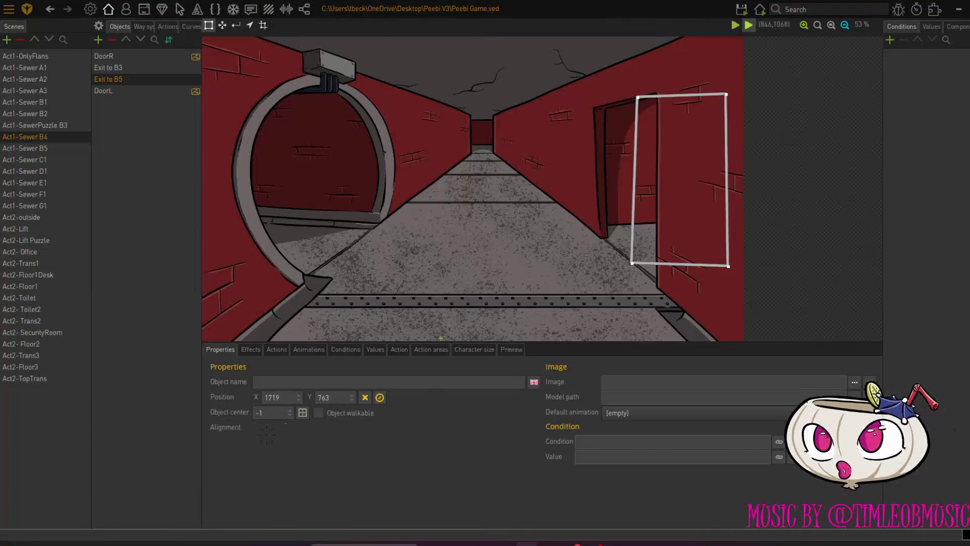
Add an object named 'lighting' to Act1-Sewer B5 using the scene-act1-sewer-A3-light image.
left_click(47, 148)
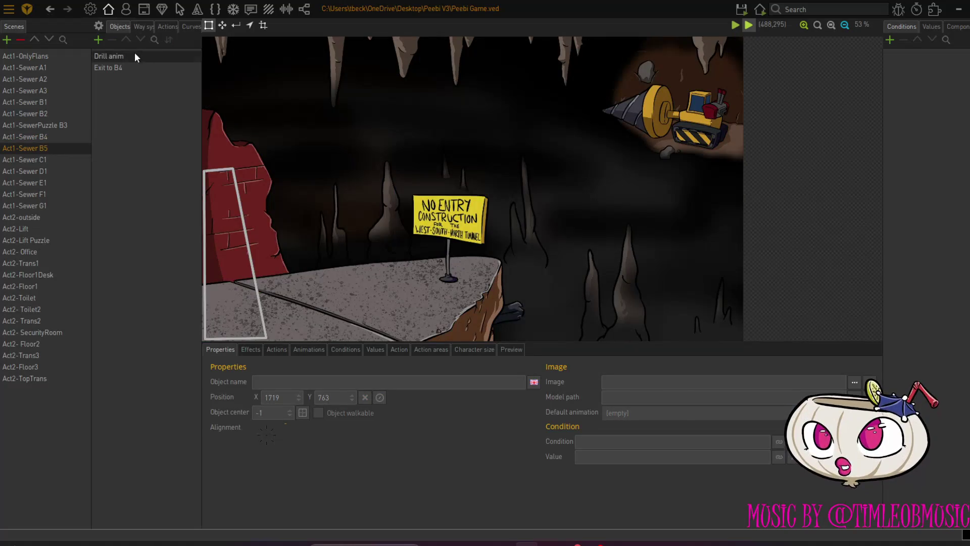
left_click(98, 39)
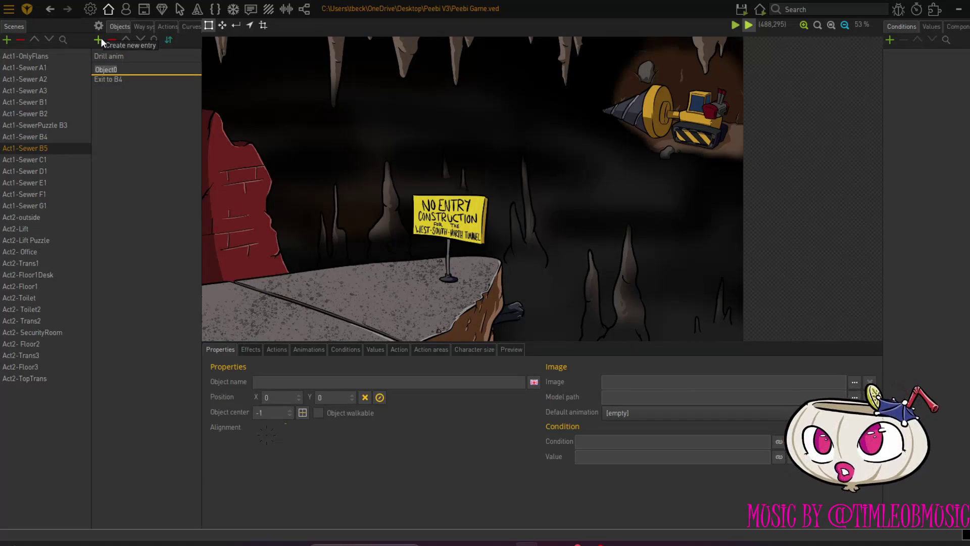
type("lighting")
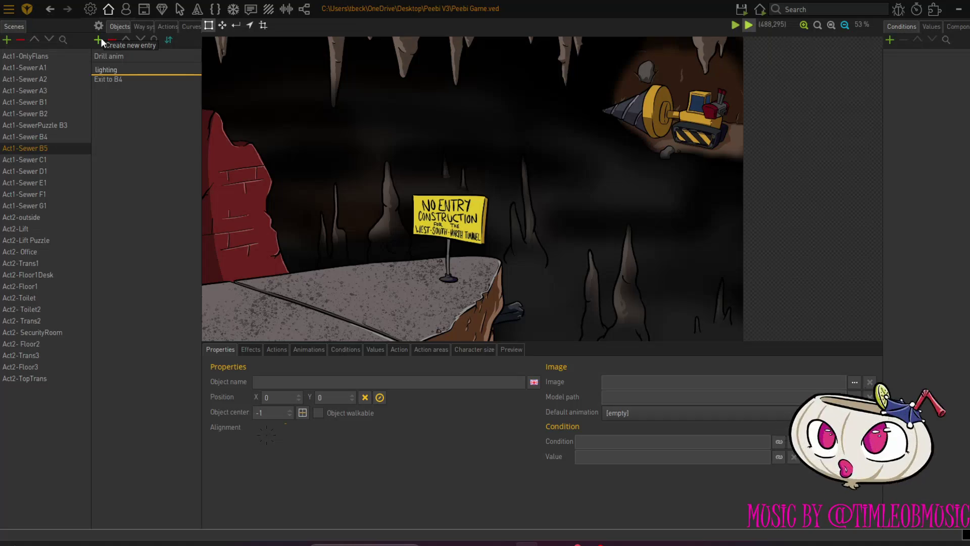
key("Return")
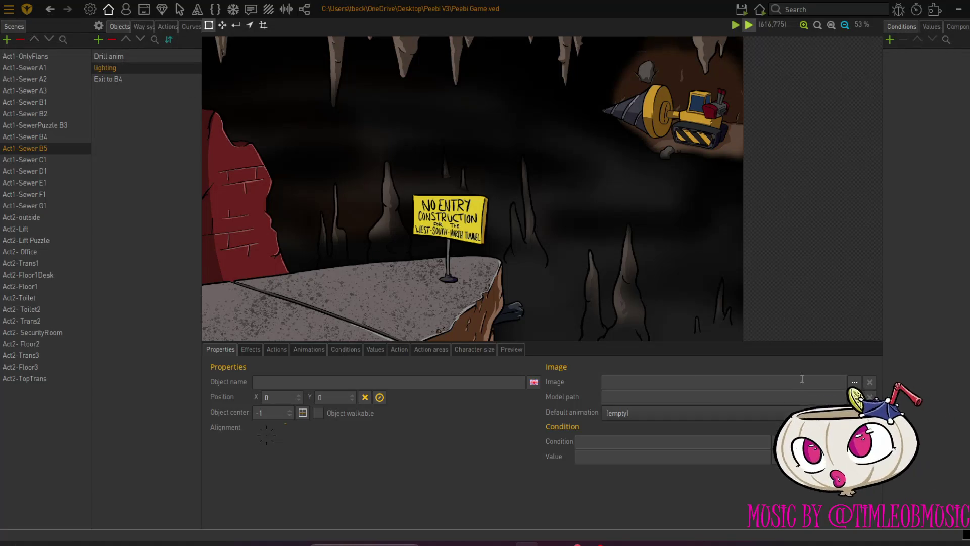
left_click(854, 384)
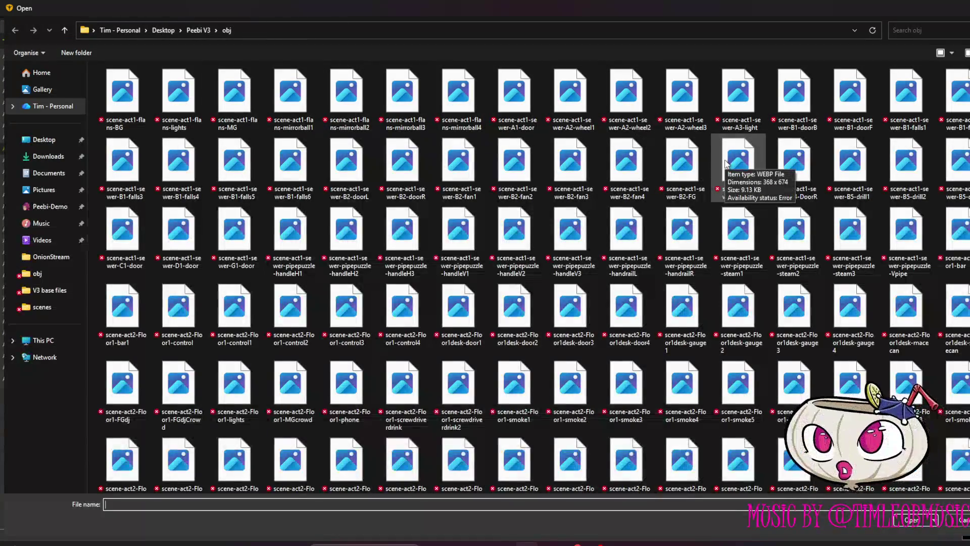
left_click(738, 96)
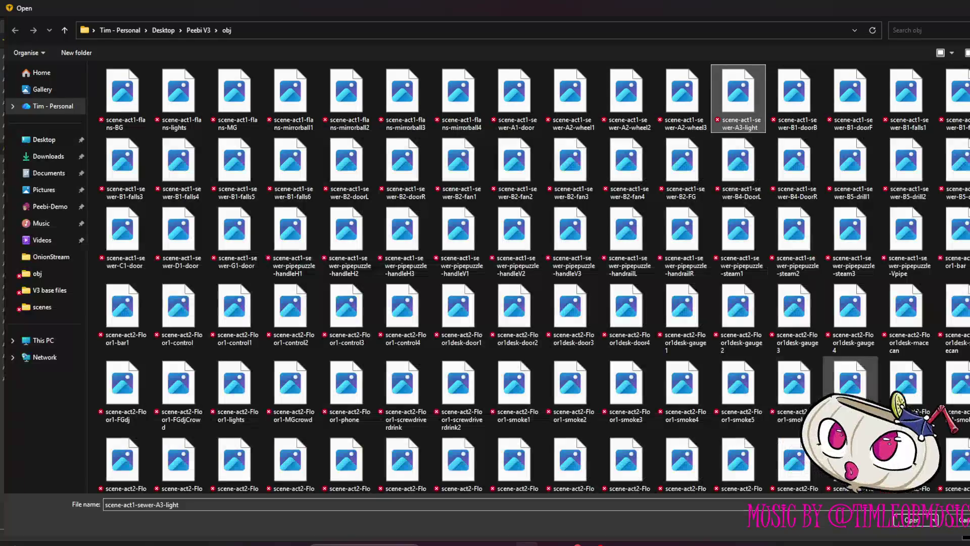
left_click(911, 521)
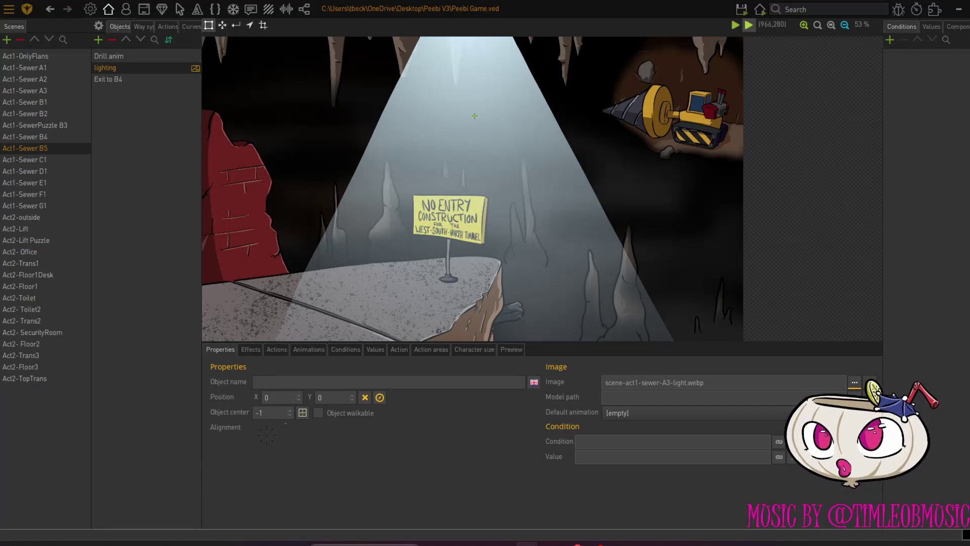
left_click(221, 27)
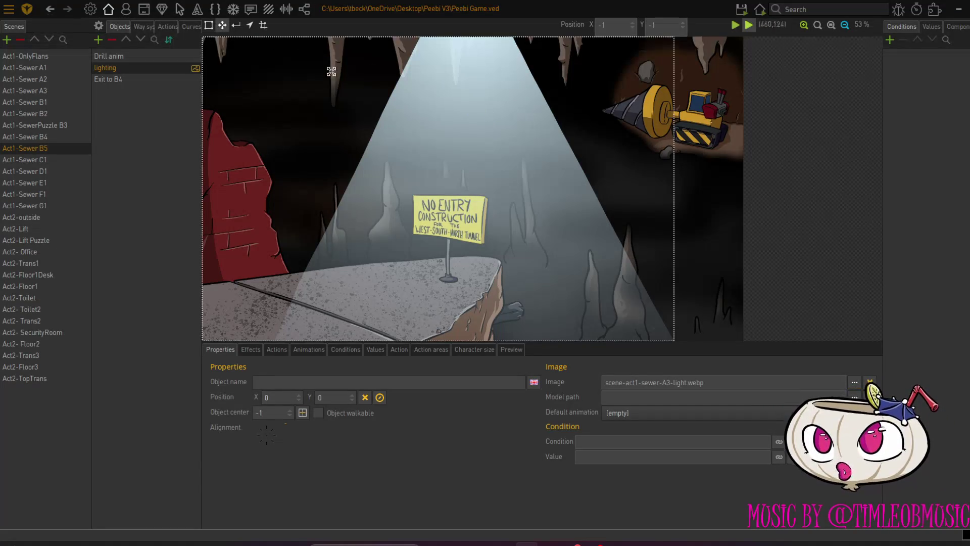
Drag the light beam onto the drill, move lighting above Drill anim, and show its animations.
mouse_move(443, 168)
left_mouse_down()
mouse_move(609, 104)
mouse_move(648, 74)
left_mouse_up()
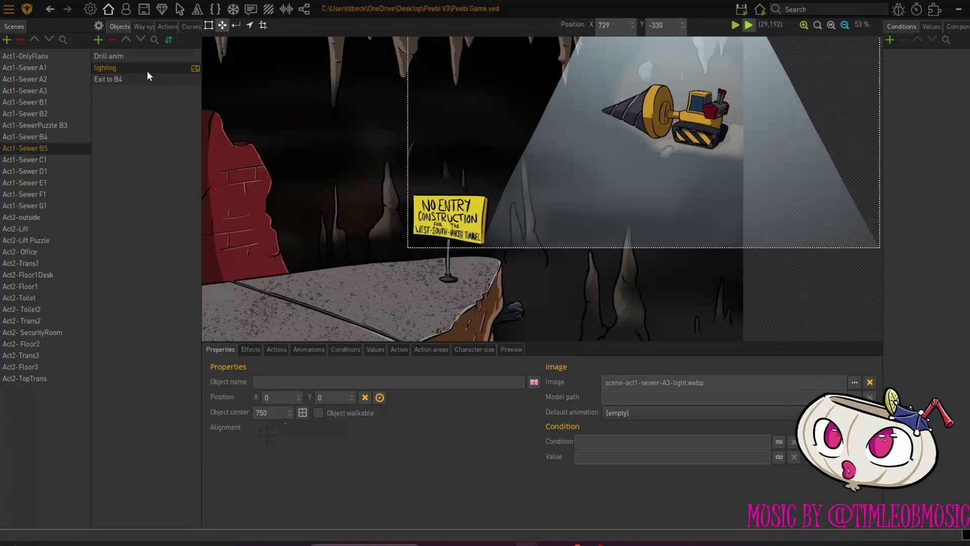
left_click(127, 37)
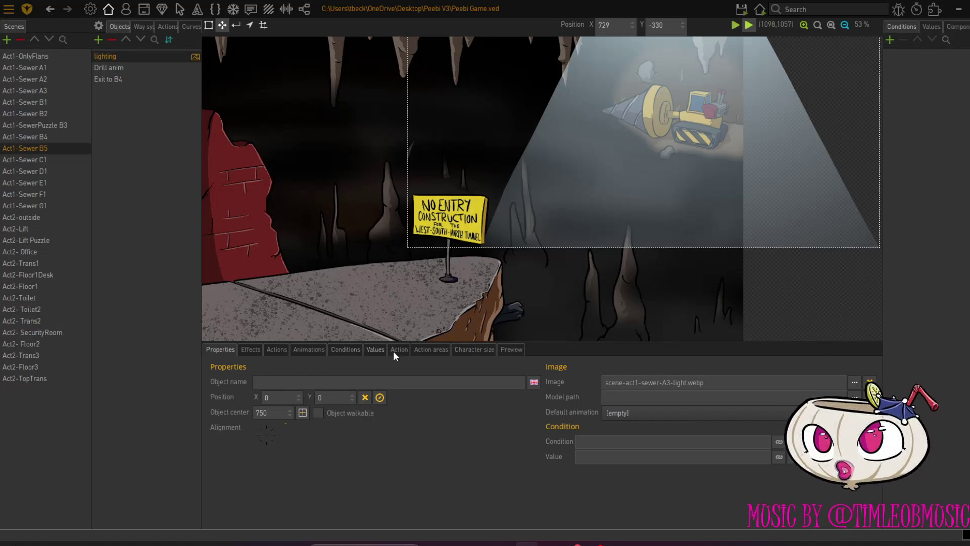
left_click(309, 350)
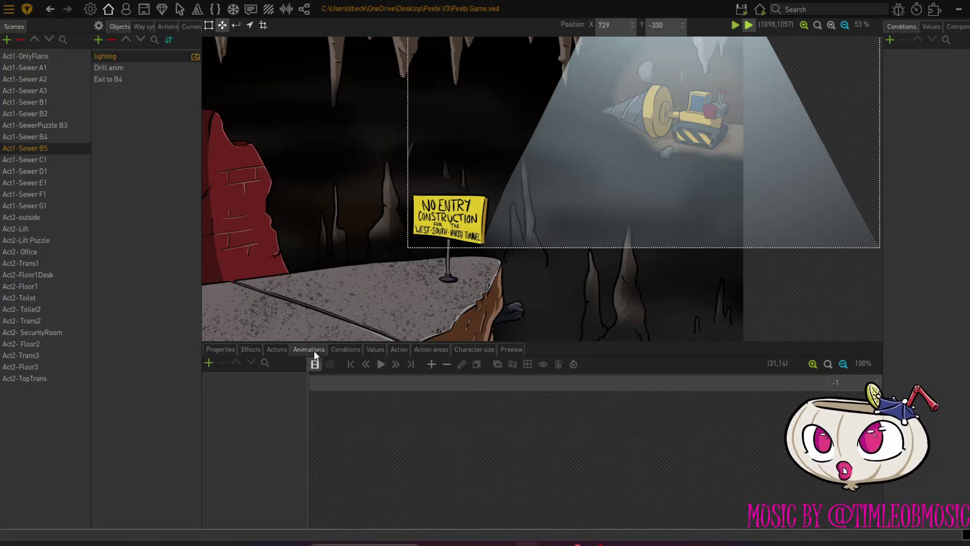
Set the lighting object's visibility to 30% and drag the beam lower and further left.
left_click(254, 350)
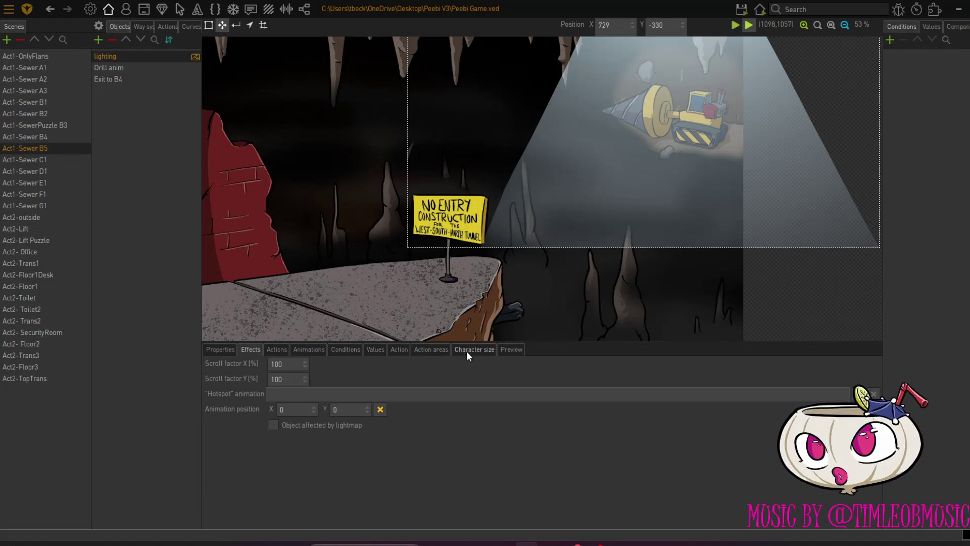
left_click(509, 352)
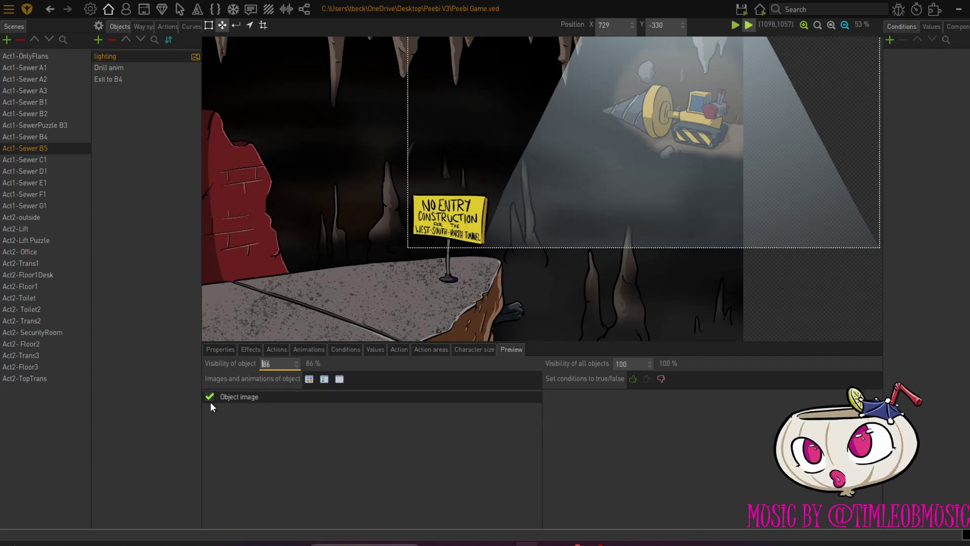
type("20")
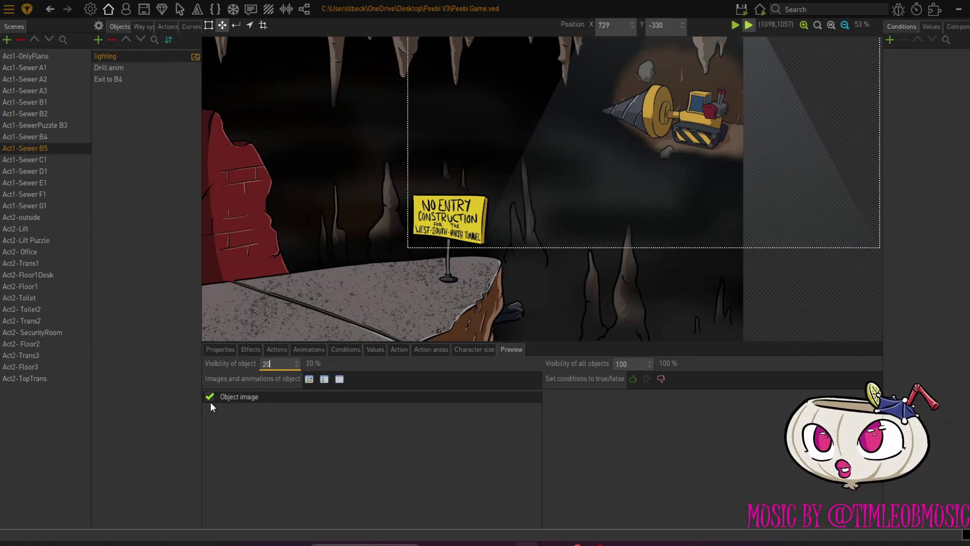
key("BackSpace")
key("BackSpace")
type("50")
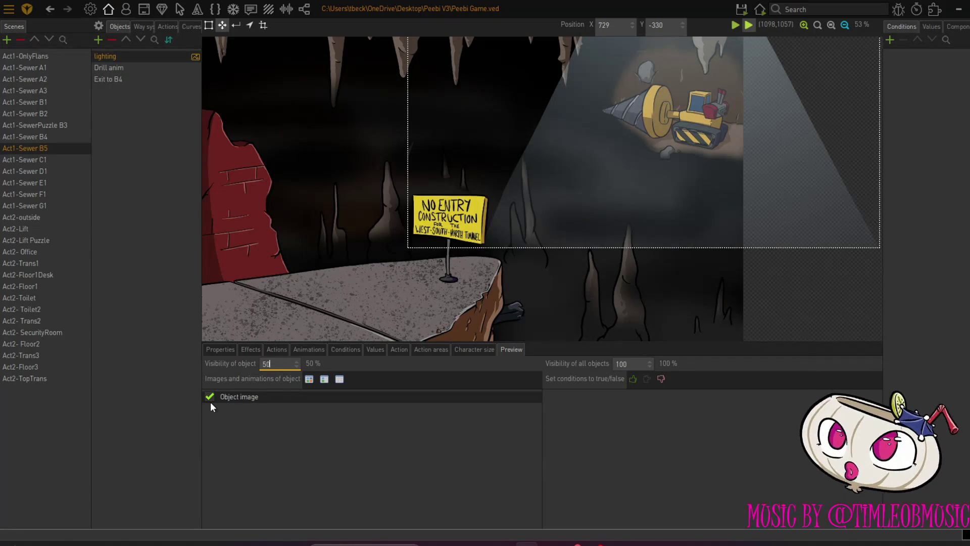
key("BackSpace")
key("BackSpace")
type("30")
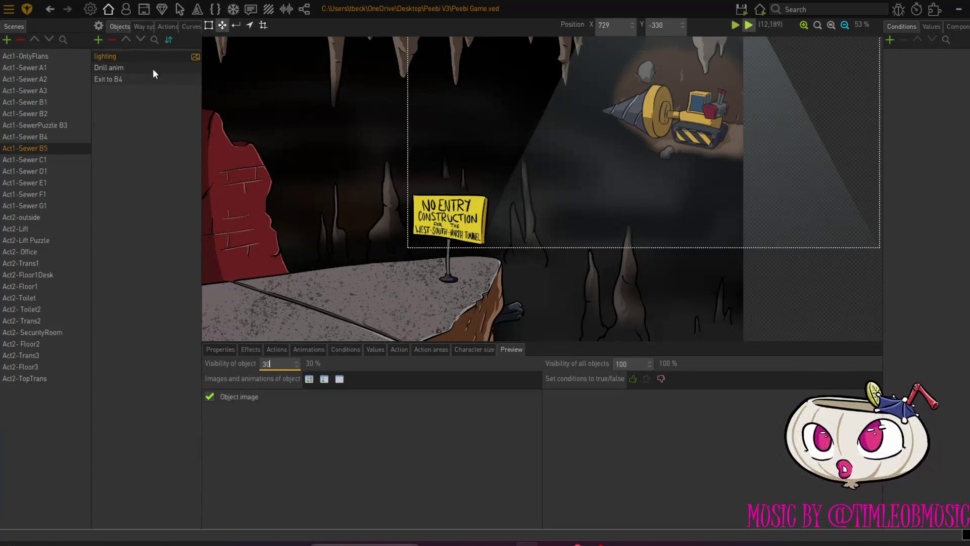
mouse_move(597, 176)
left_mouse_down()
mouse_move(671, 99)
mouse_move(696, 88)
mouse_move(694, 117)
mouse_move(690, 109)
mouse_move(612, 132)
mouse_move(632, 254)
mouse_move(624, 121)
mouse_move(538, 320)
mouse_move(535, 276)
left_mouse_up()
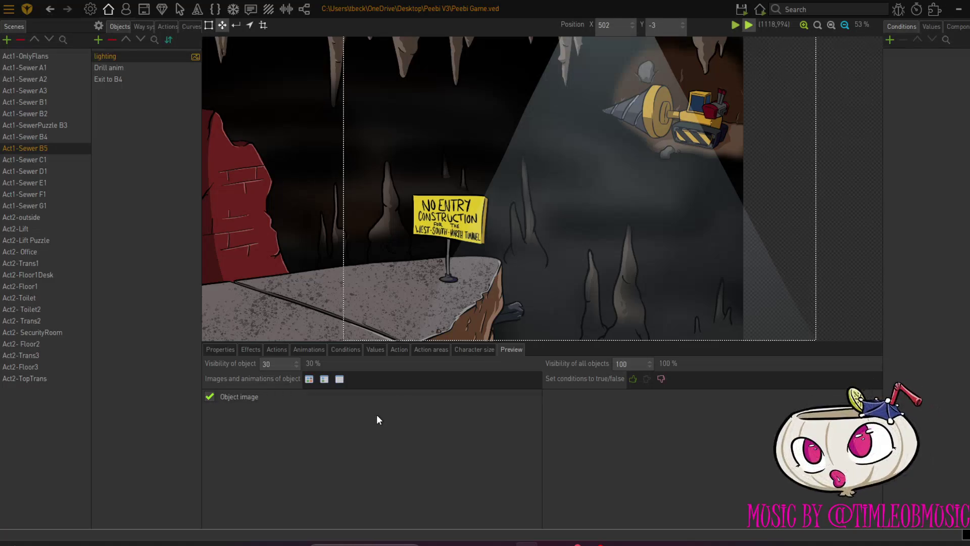
left_click(462, 350)
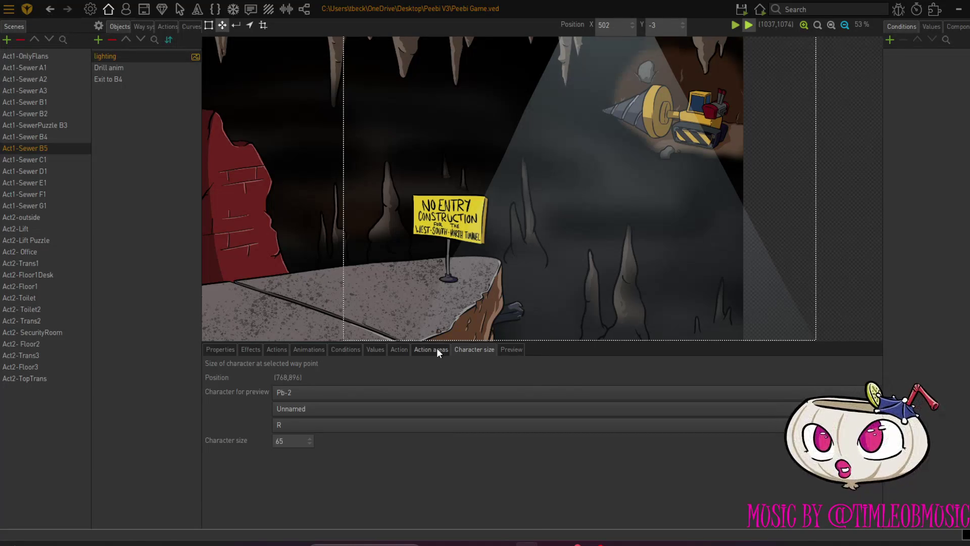
left_click(437, 348)
left_click(378, 349)
left_click(346, 348)
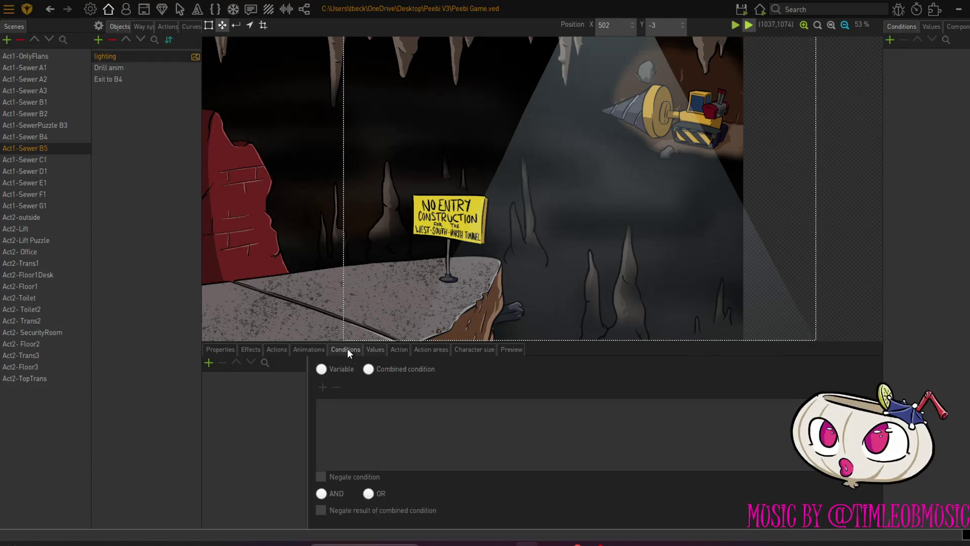
left_click(312, 350)
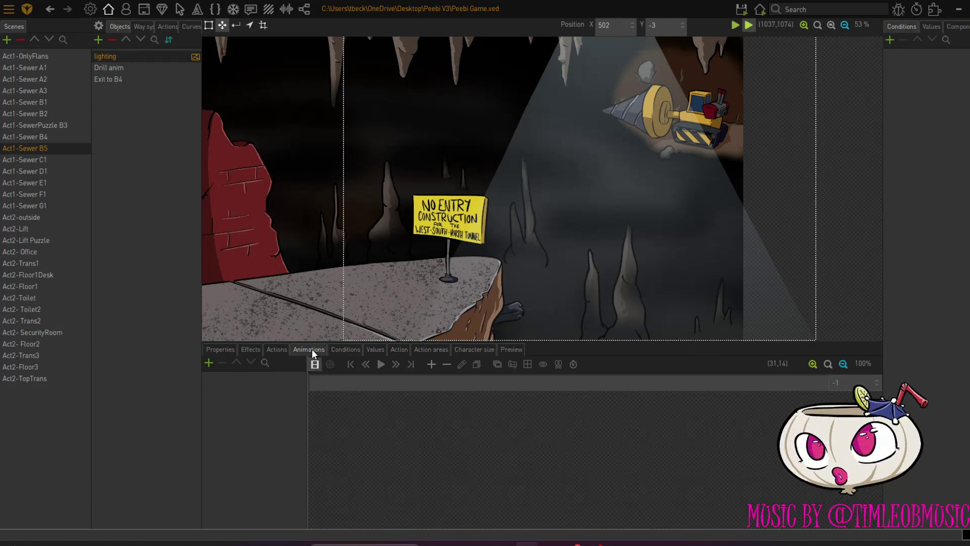
left_click(275, 349)
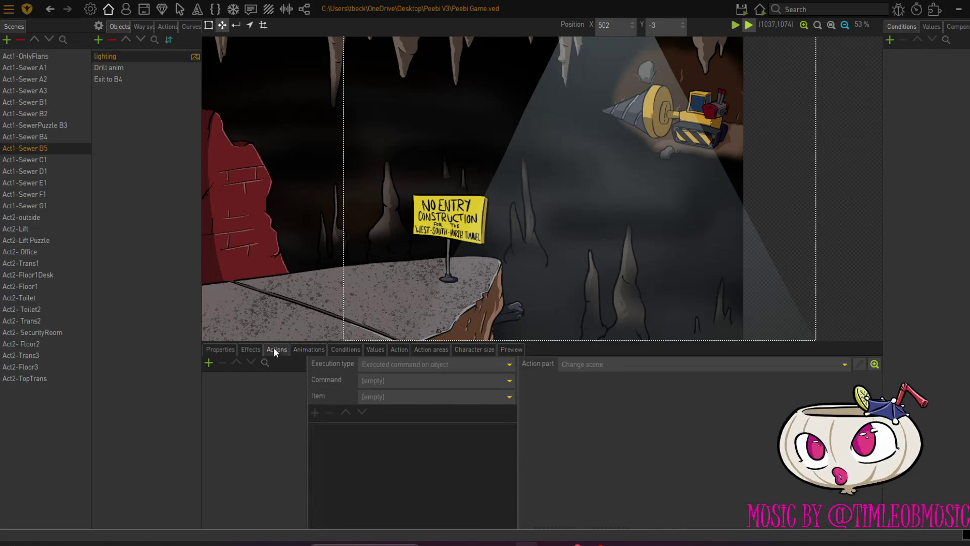
left_click(251, 349)
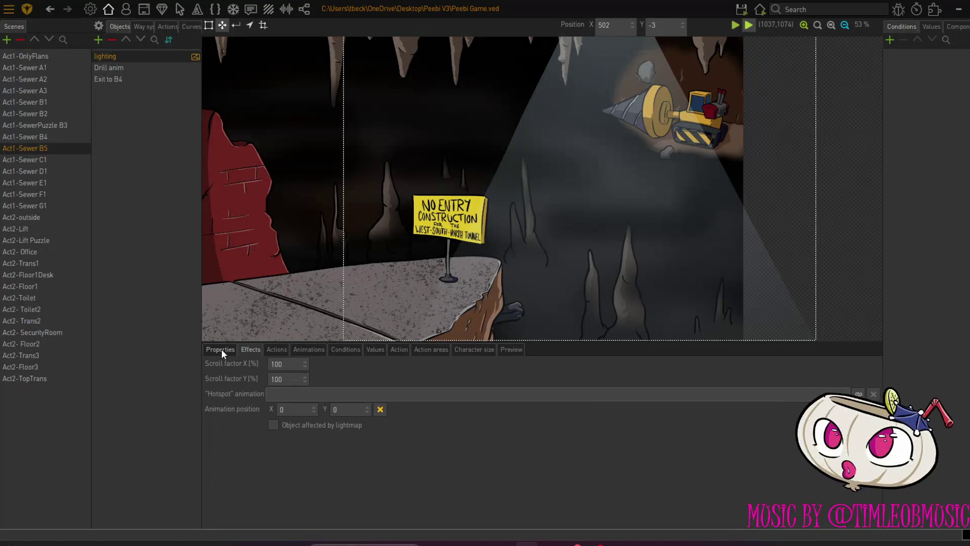
left_click(222, 349)
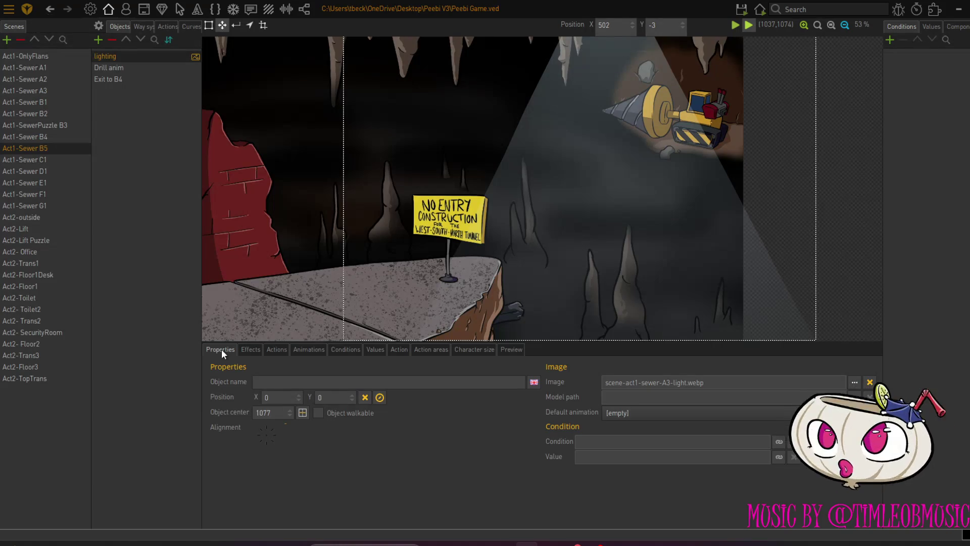
left_click(276, 351)
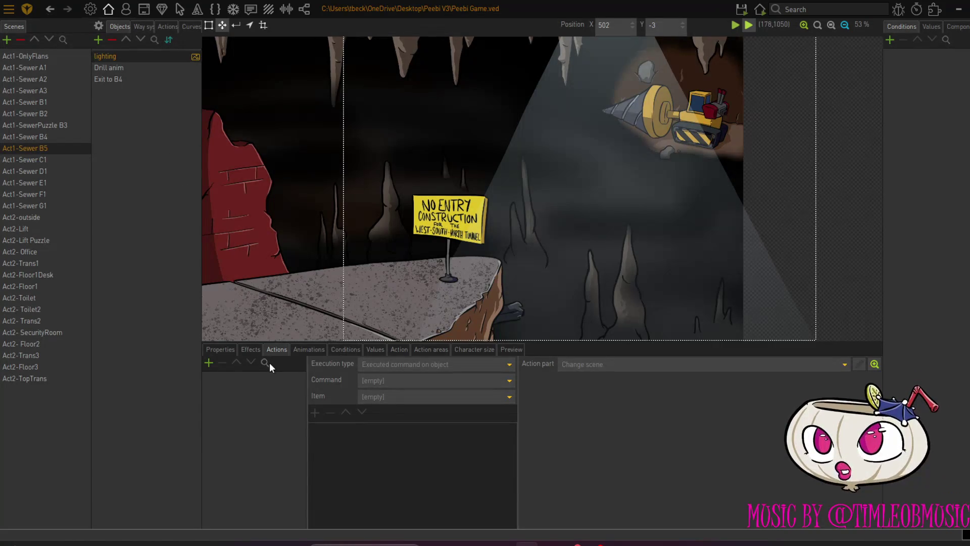
left_click(374, 349)
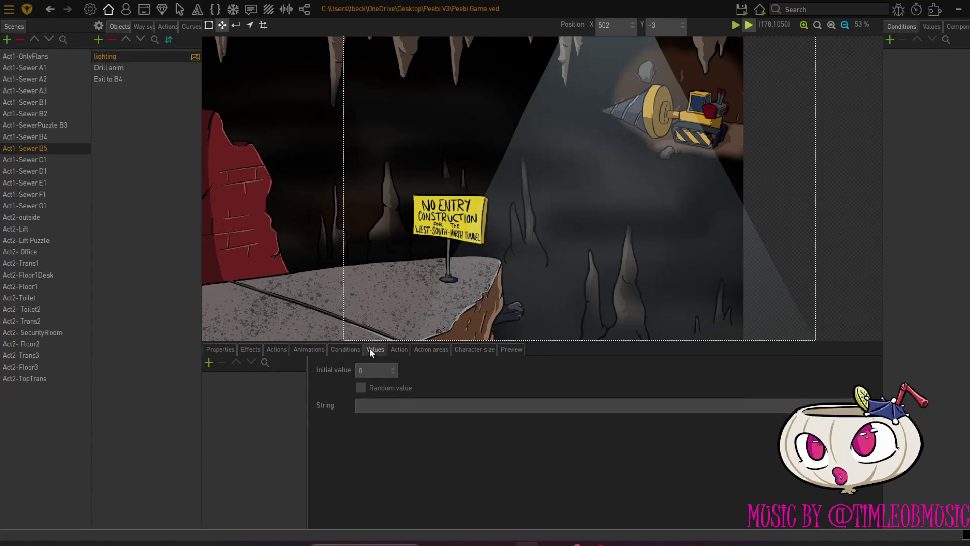
left_click(396, 350)
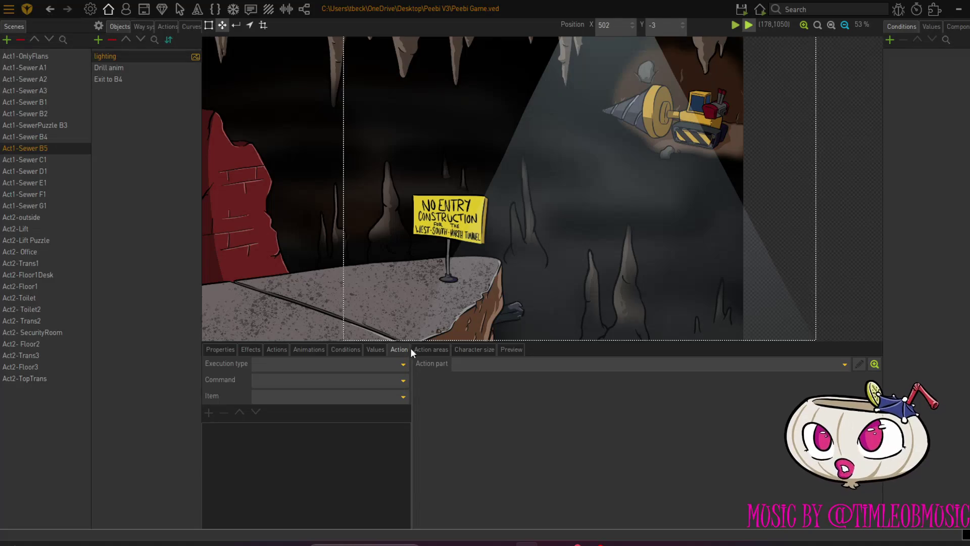
left_click(430, 350)
left_click(474, 350)
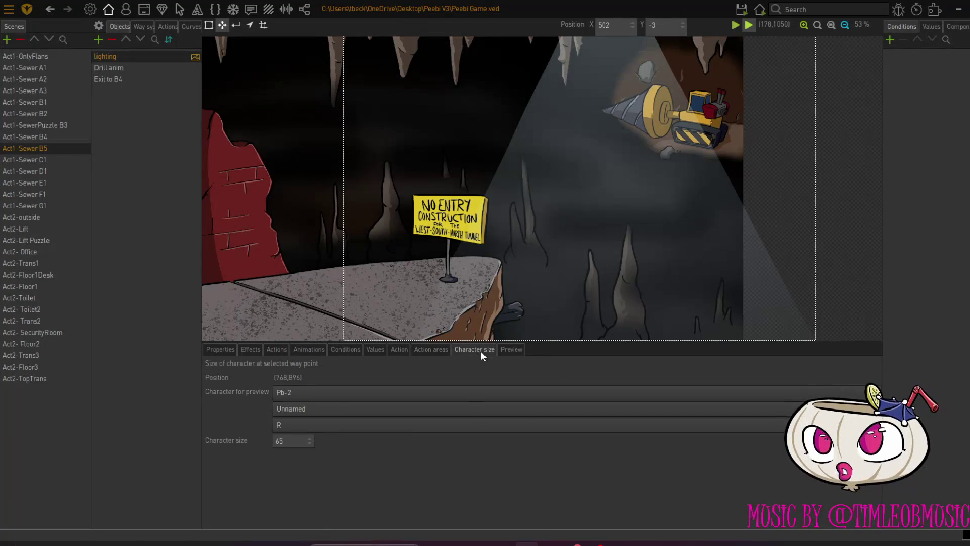
left_click(506, 349)
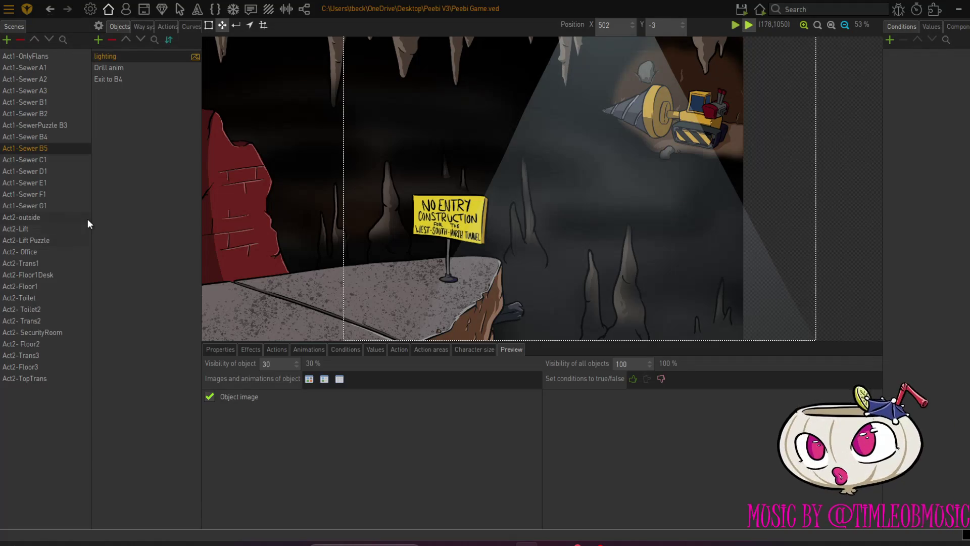
Move the beam up-right over the drill, playtest from this scene, then quit the game.
mouse_move(622, 230)
left_mouse_down()
mouse_move(684, 177)
mouse_move(790, 50)
mouse_move(765, 86)
left_mouse_up()
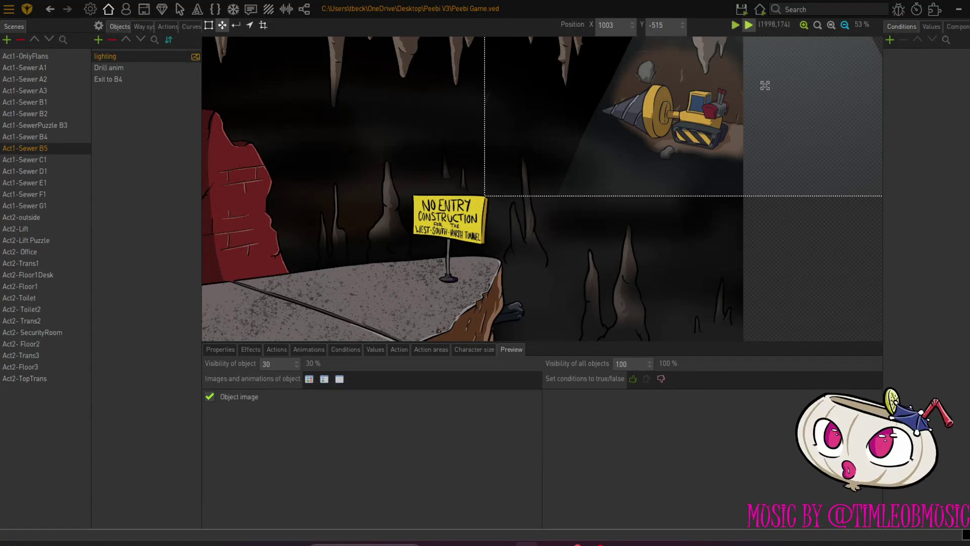
left_click(748, 24)
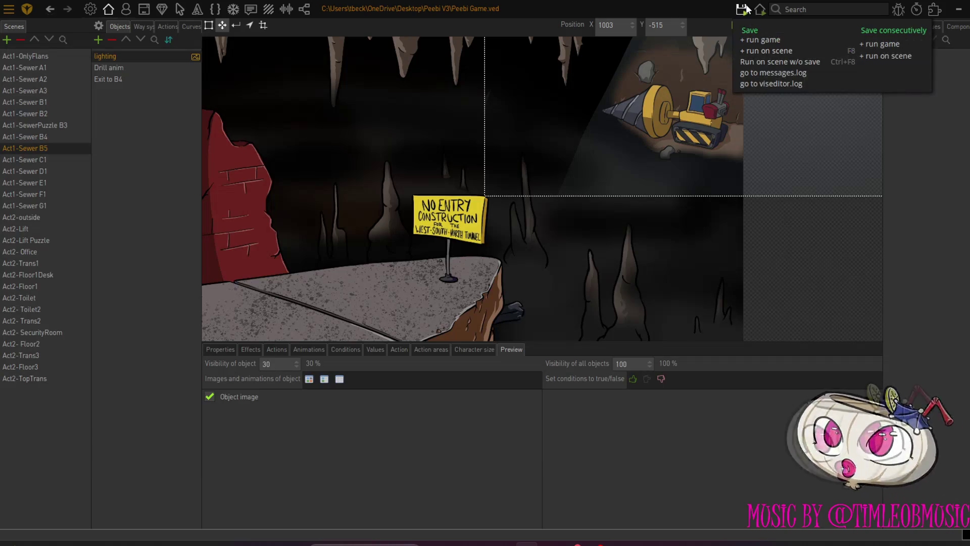
left_click(758, 56)
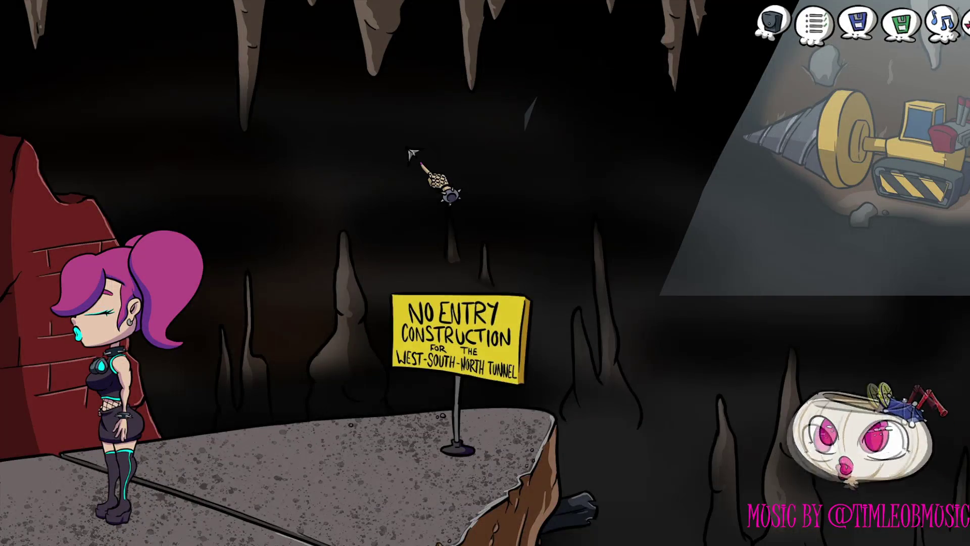
key("Escape")
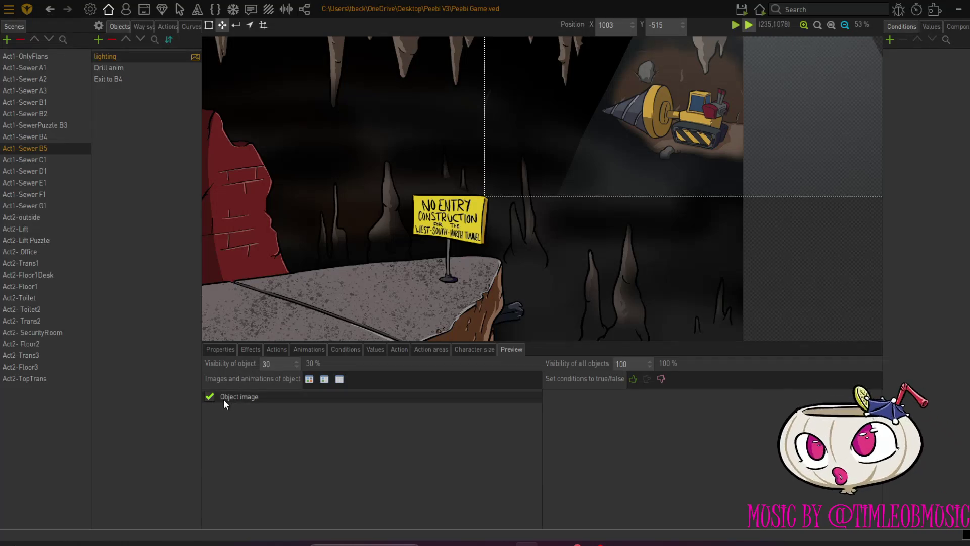
Reset the lighting object's visibility to 100, then delete it from the B5 scene.
double_click(278, 363)
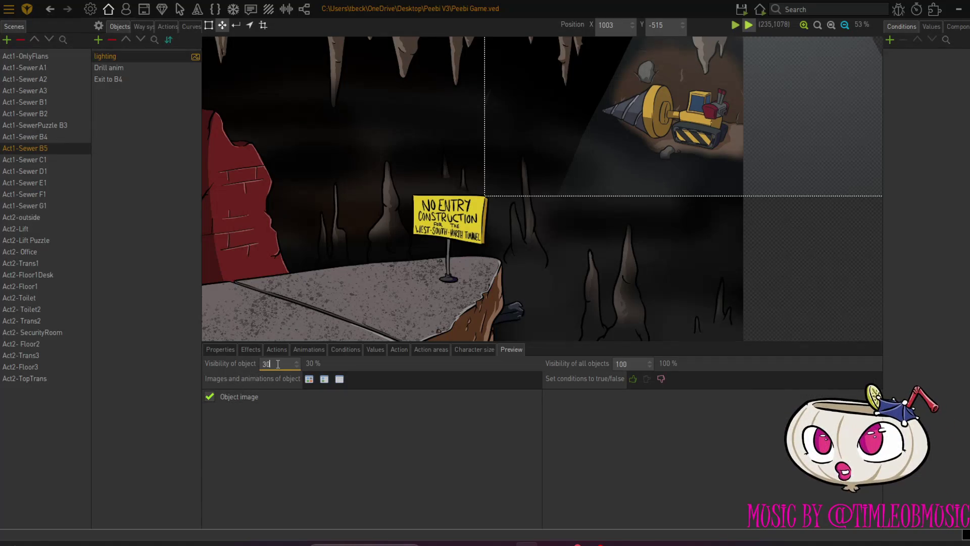
type("100")
left_click(296, 453)
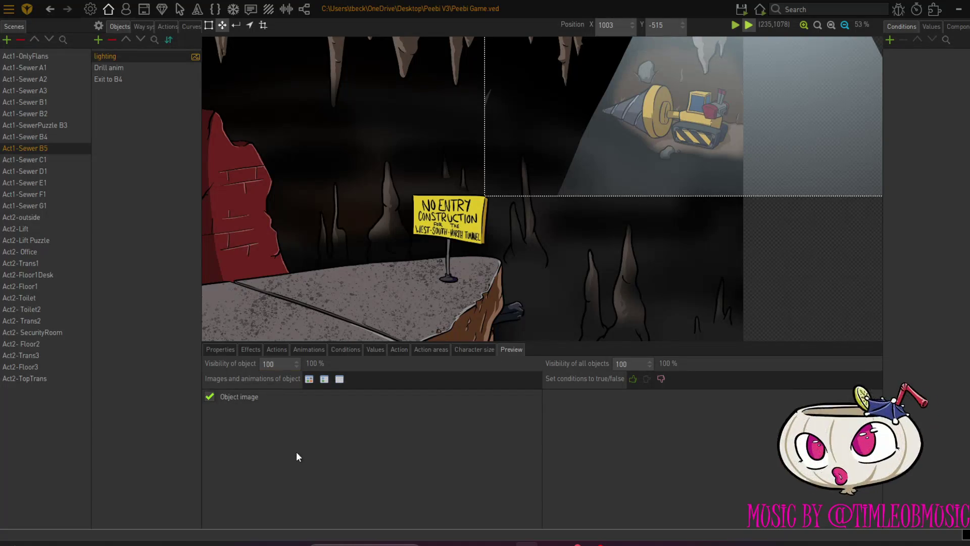
left_click(232, 349)
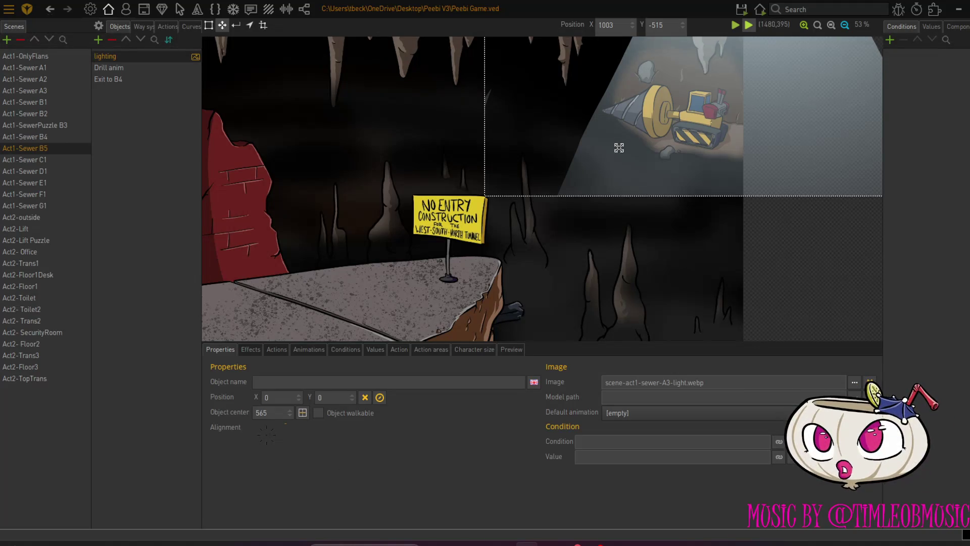
left_click(112, 40)
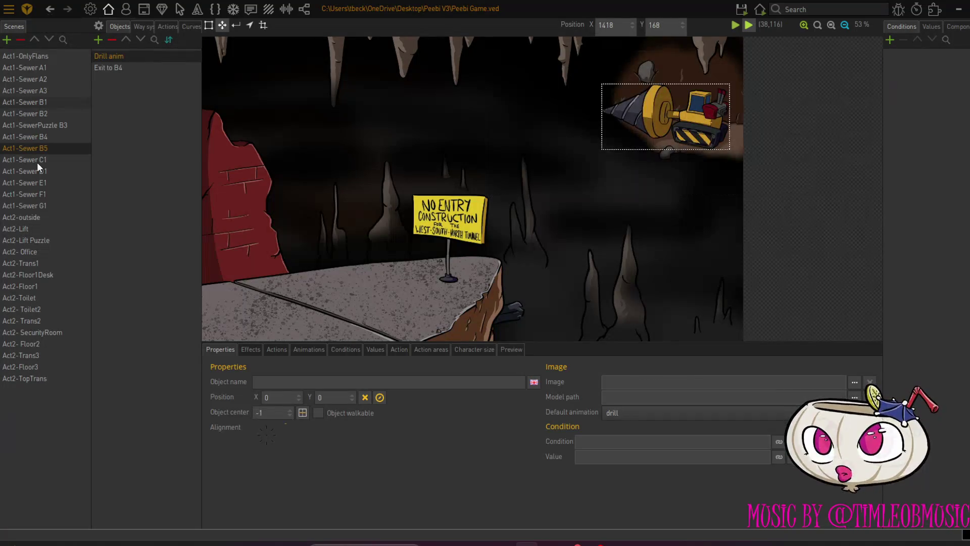
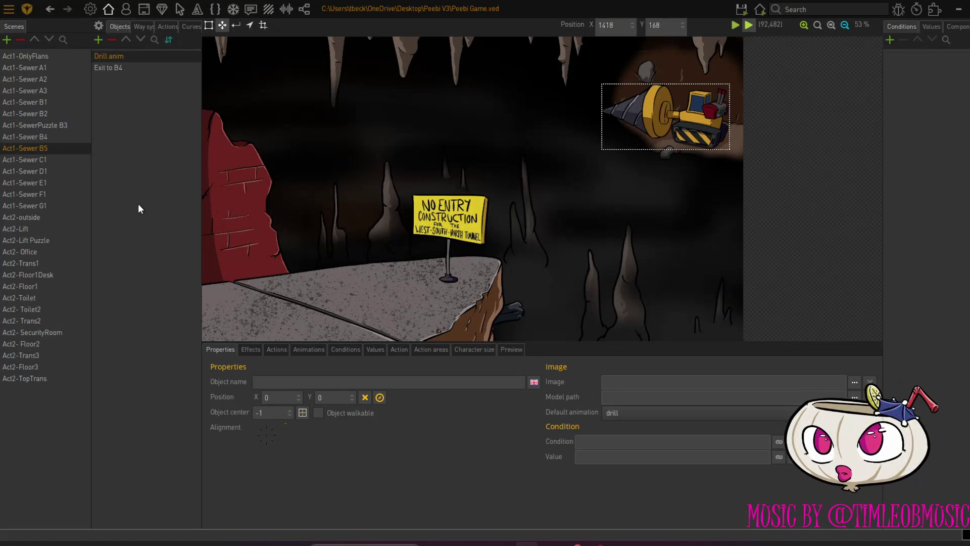
Load the Act1-SewerPuzzle B3 pipe puzzle scene, going through Act1-Sewer B4 in the Scenes list.
left_click(56, 137)
left_click(63, 126)
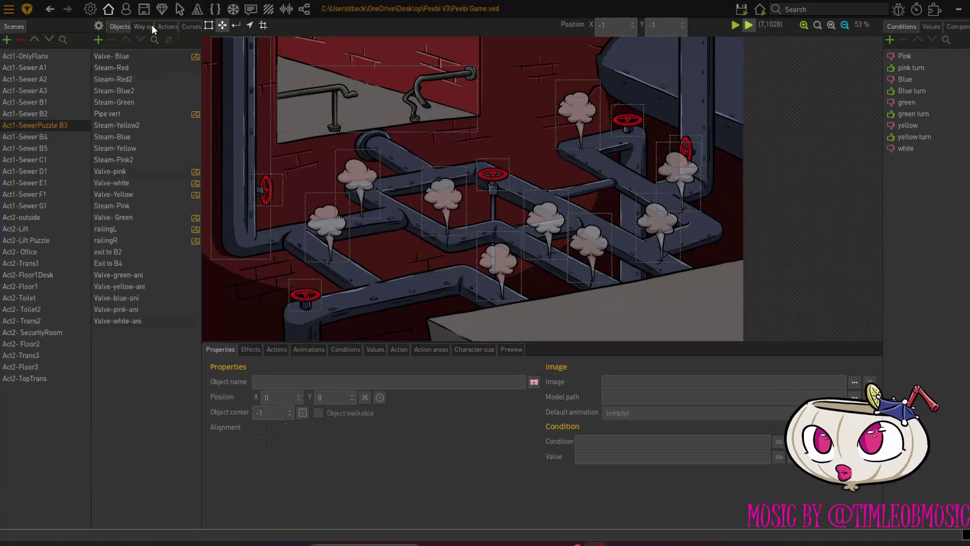
Open the steam action's script and review its 10-second 'timer' loop.
left_click(166, 26)
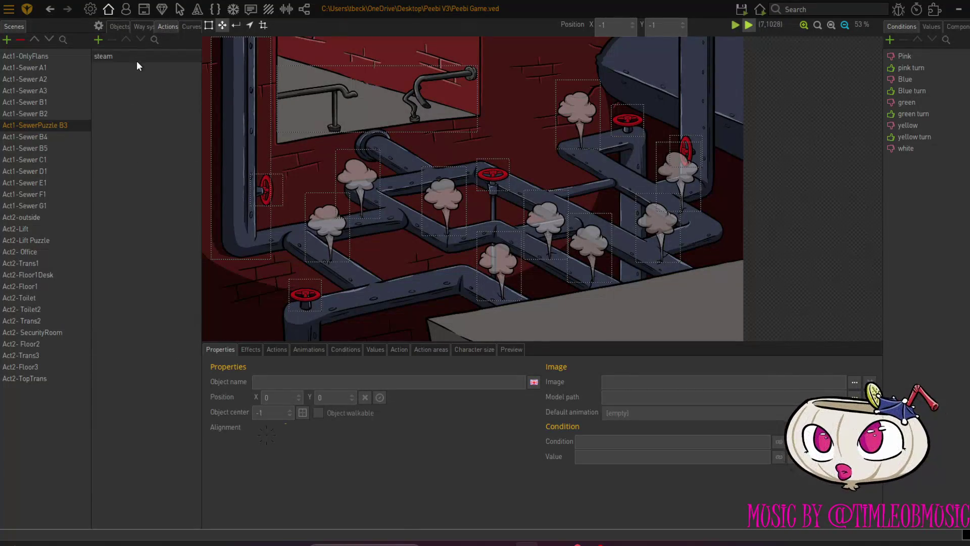
left_click(135, 62)
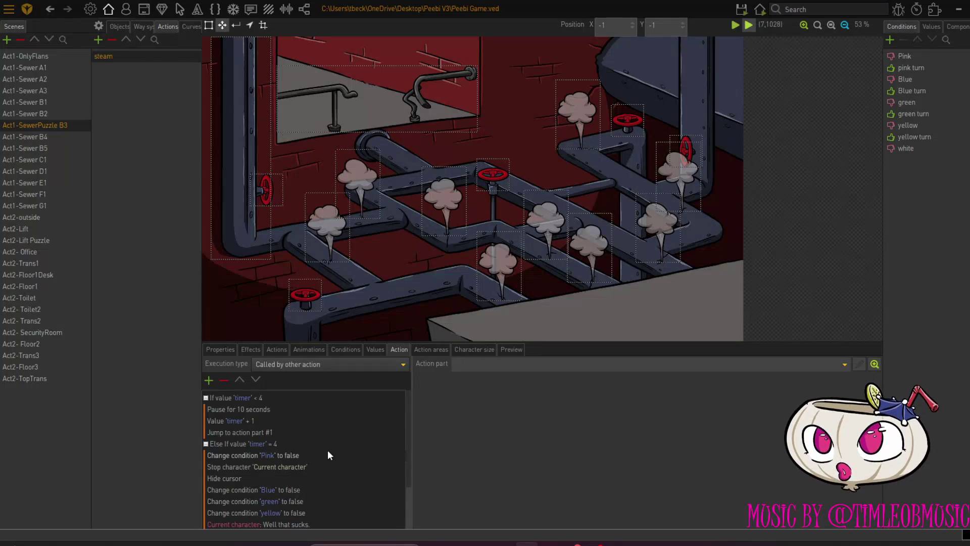
scroll(328, 451, "down", 2)
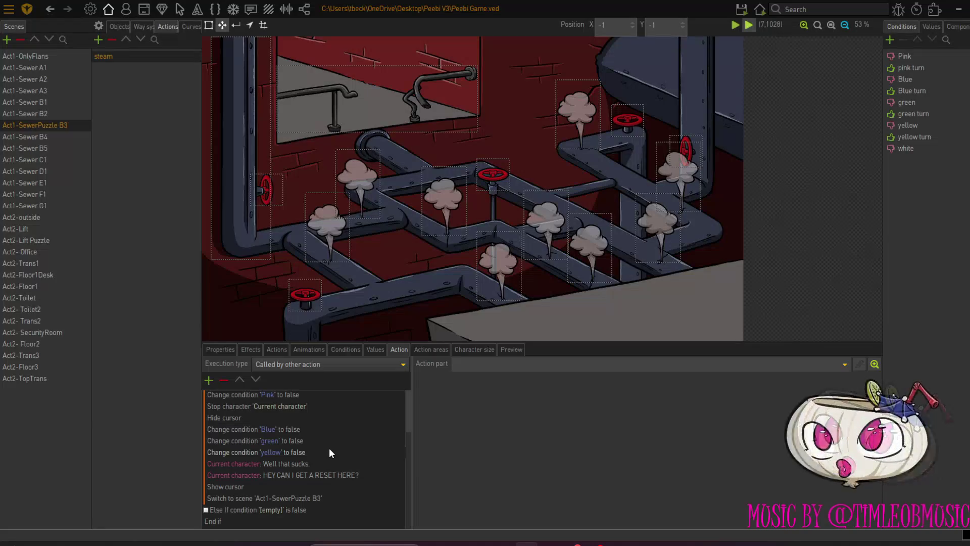
scroll(330, 450, "up", 2)
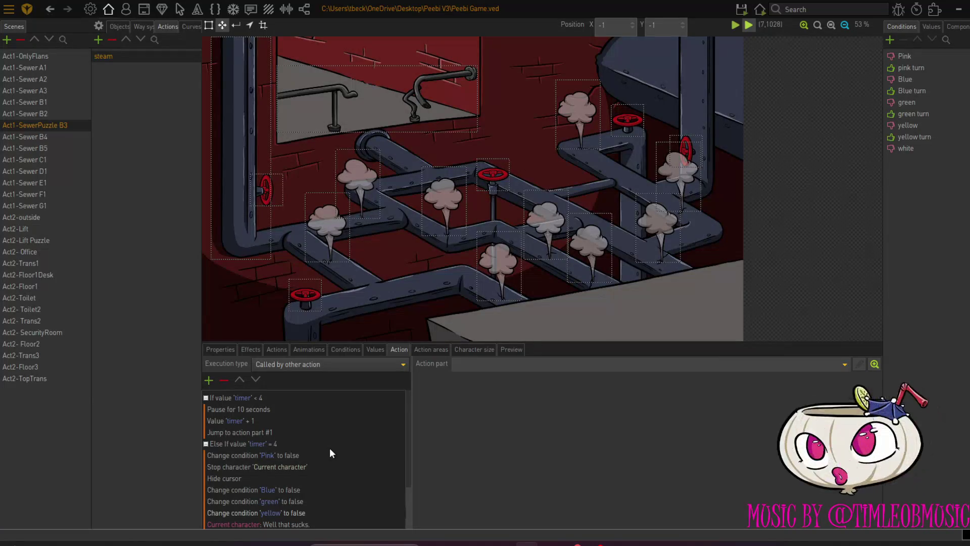
scroll(330, 449, "down", 2)
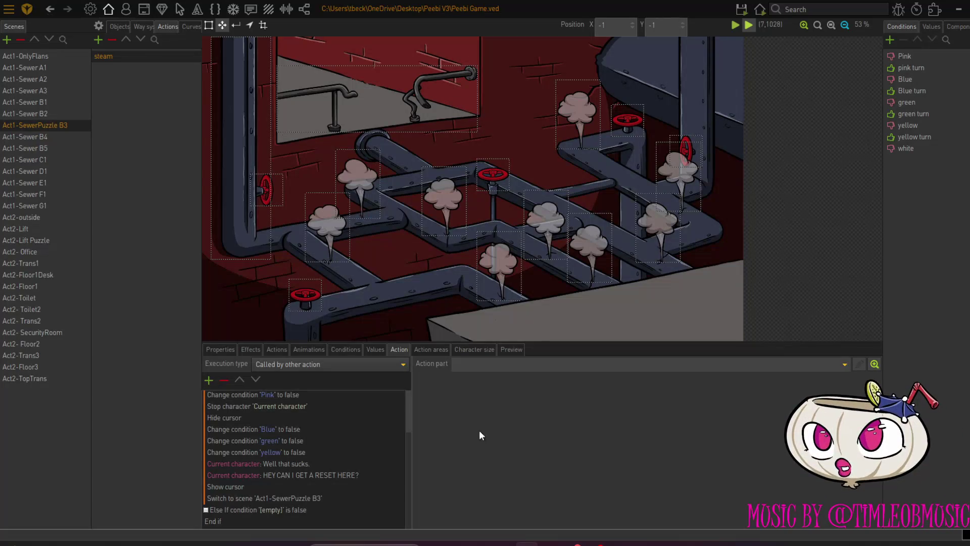
Select the empty Else If step and review the colour-condition reset and scene reload.
left_click(270, 511)
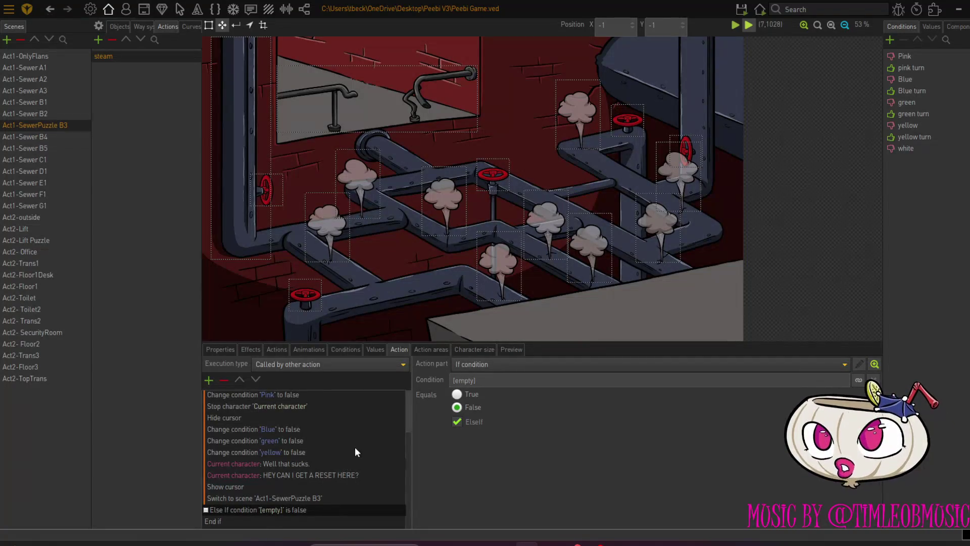
scroll(356, 447, "up", 3)
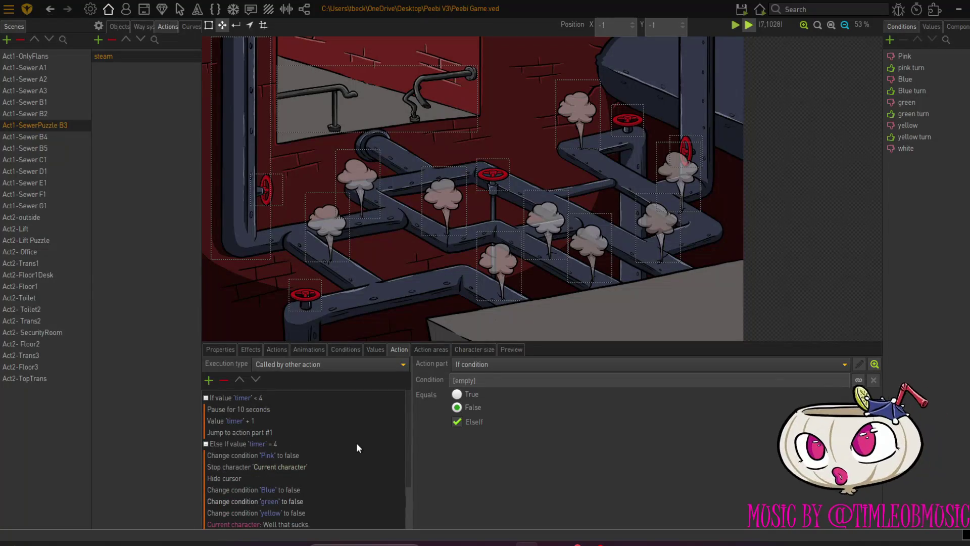
scroll(357, 448, "down", 3)
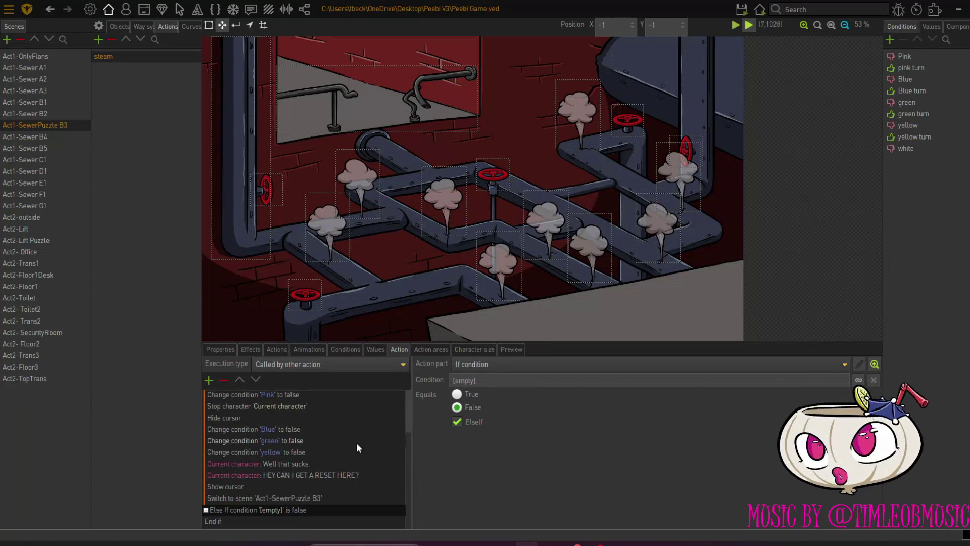
scroll(357, 448, "up", 3)
scroll(357, 448, "down", 3)
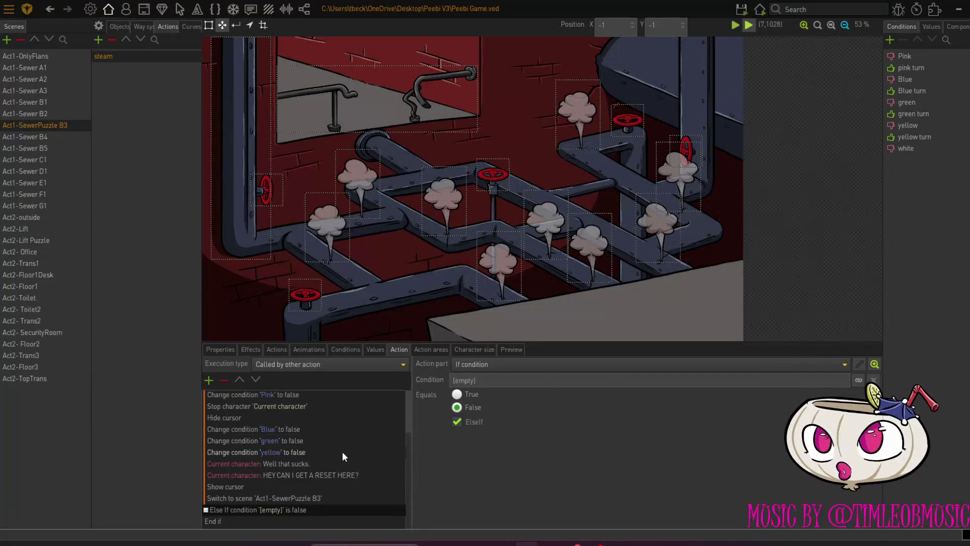
scroll(342, 457, "up", 3)
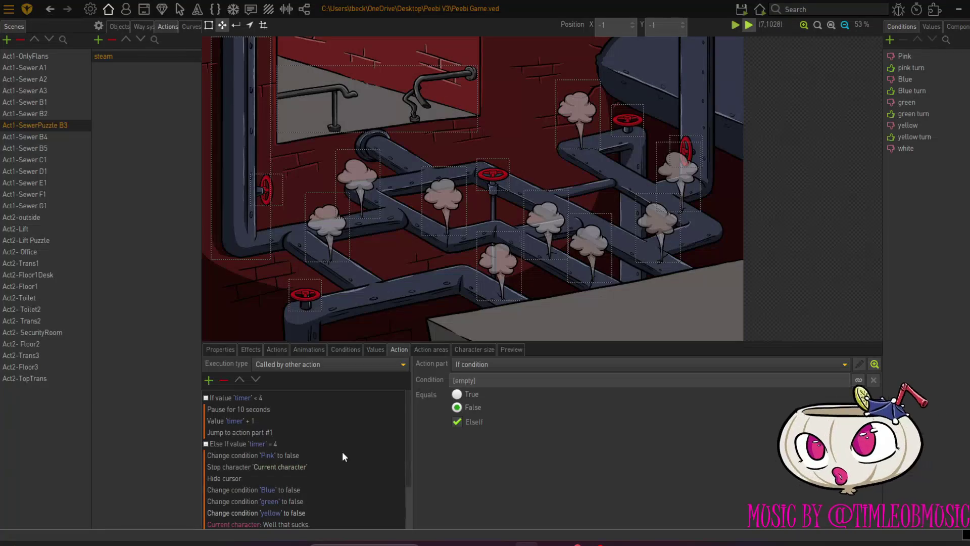
scroll(342, 456, "down", 3)
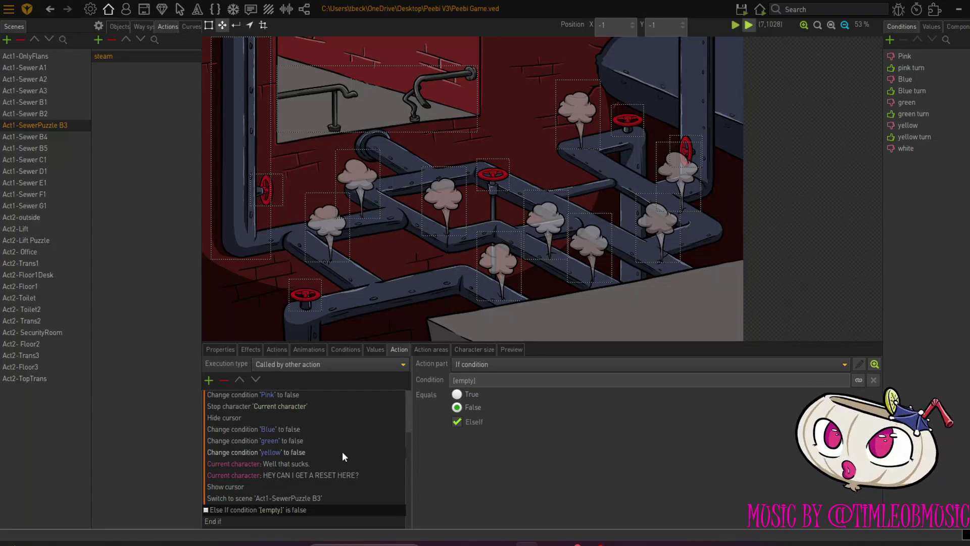
scroll(342, 457, "up", 3)
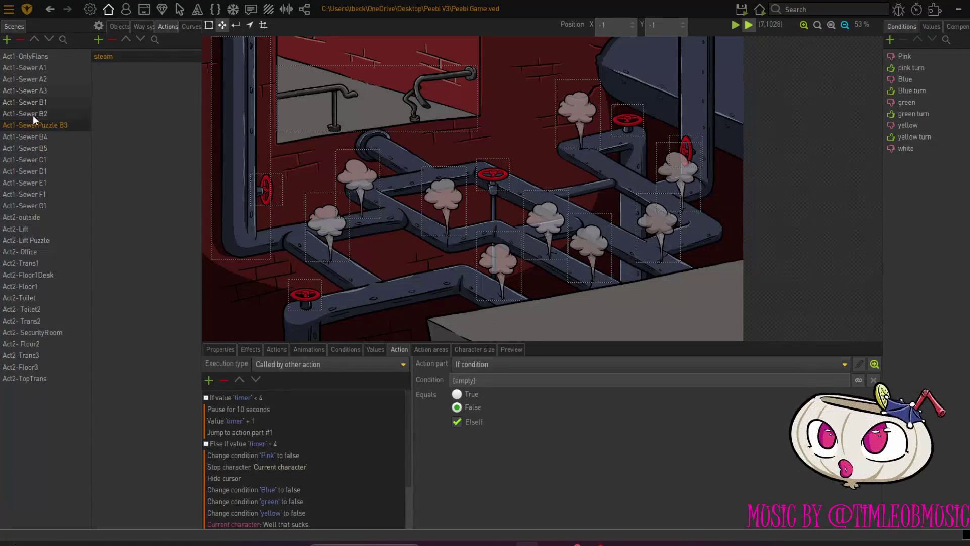
Select the Valve-pink object and open its 'Use' action script.
left_click(119, 25)
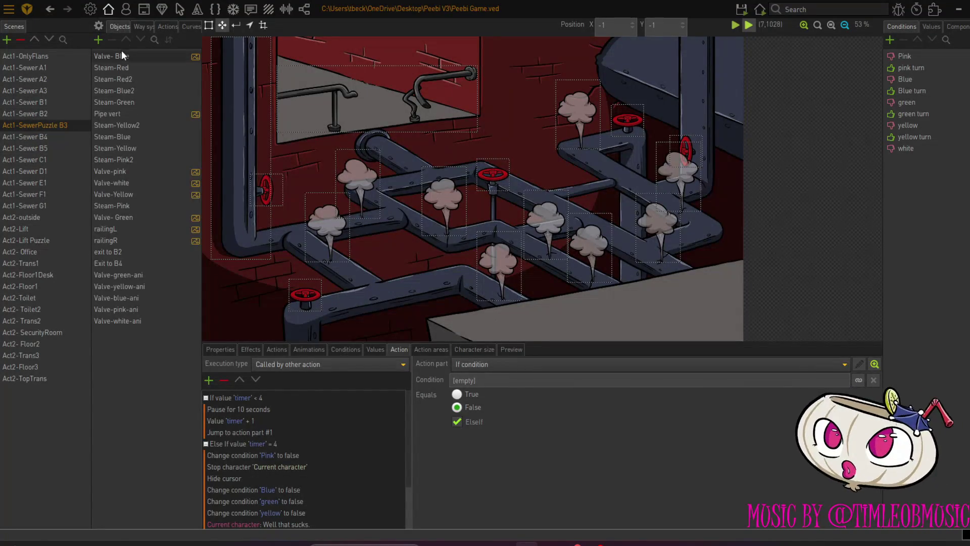
left_click(137, 171)
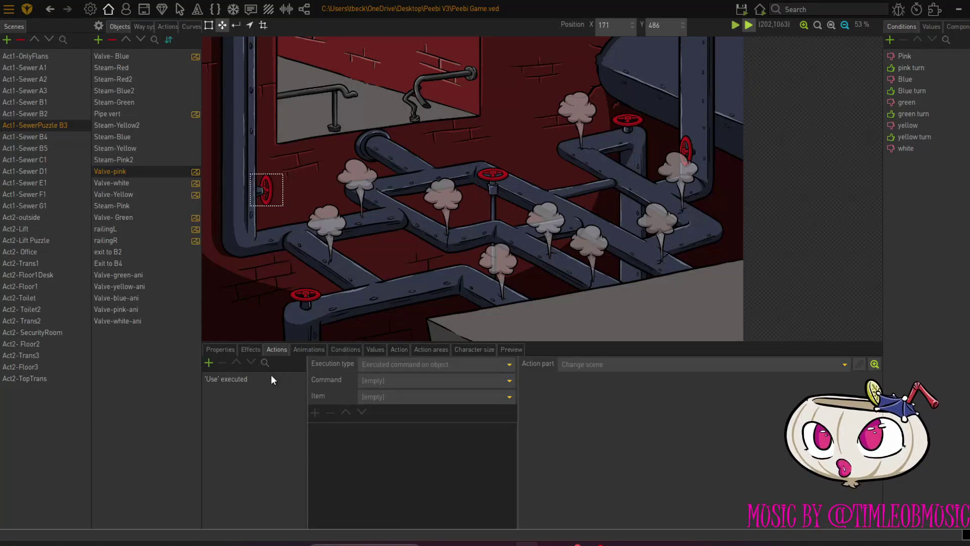
left_click(271, 378)
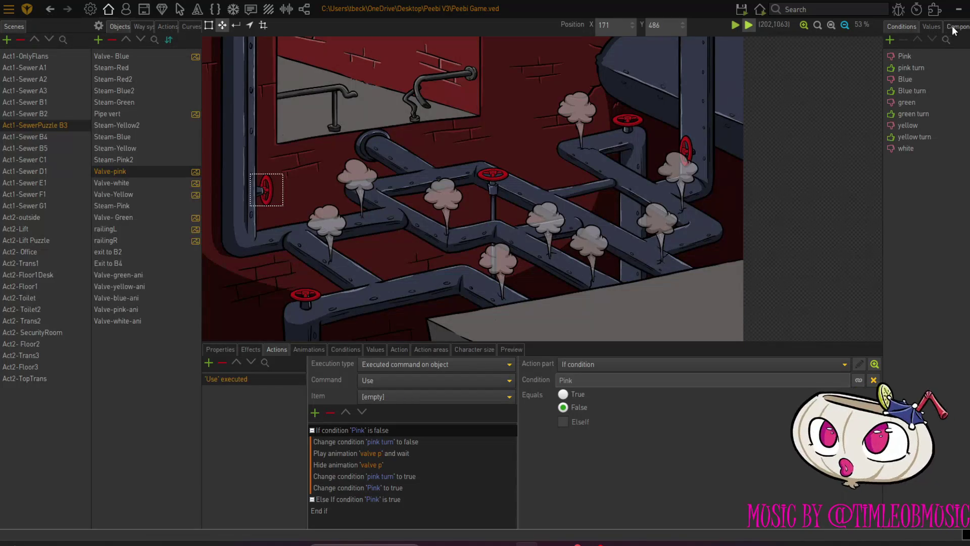
Add a scene condition named 'entry' and set it to True.
left_click(890, 40)
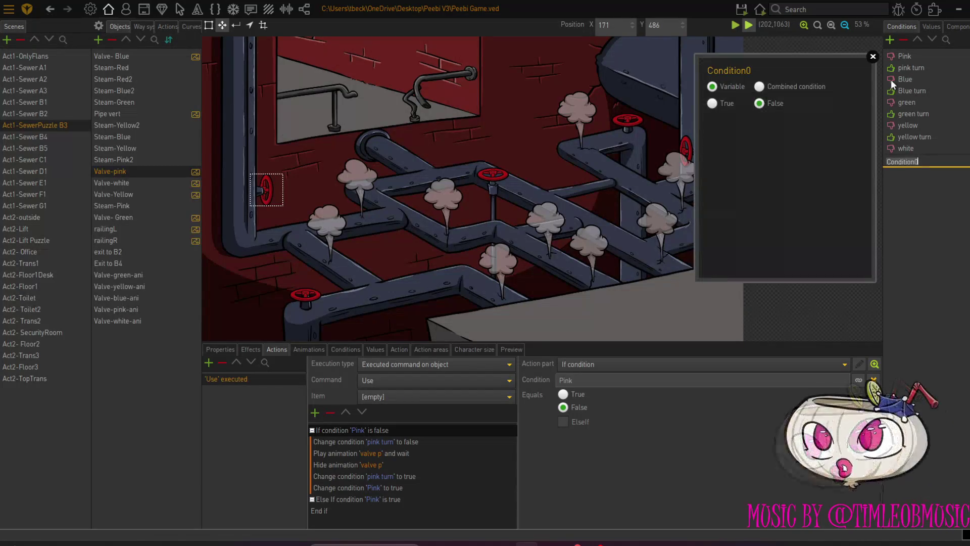
type("entry")
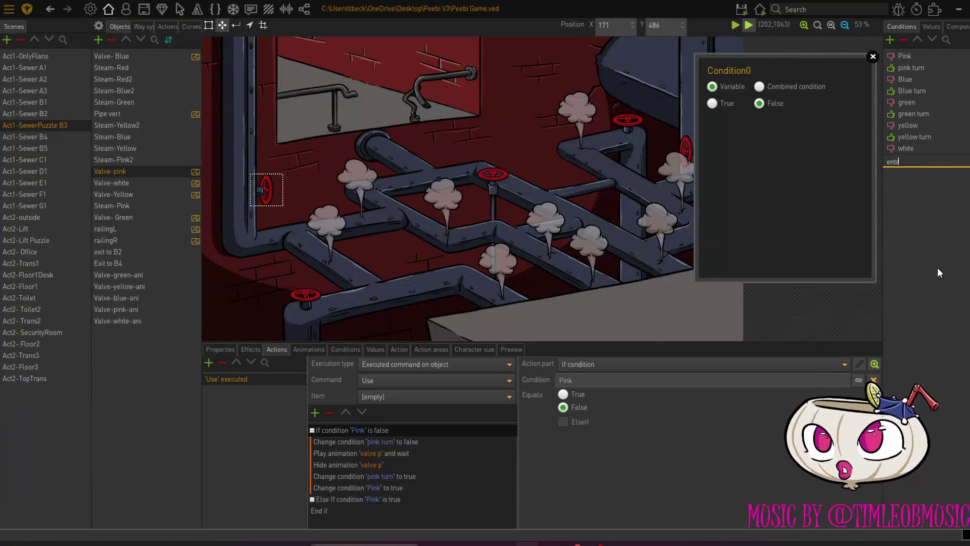
key("Return")
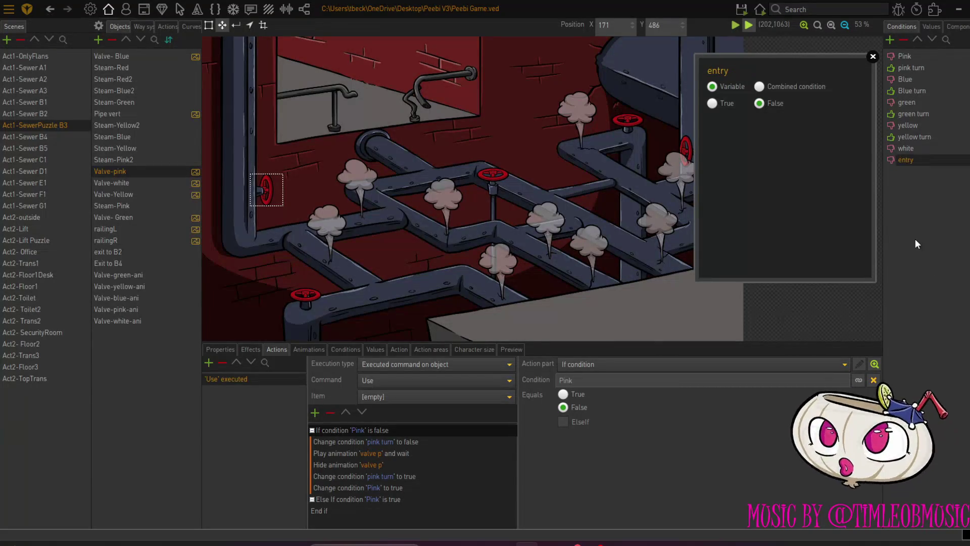
left_click(712, 103)
left_click(872, 56)
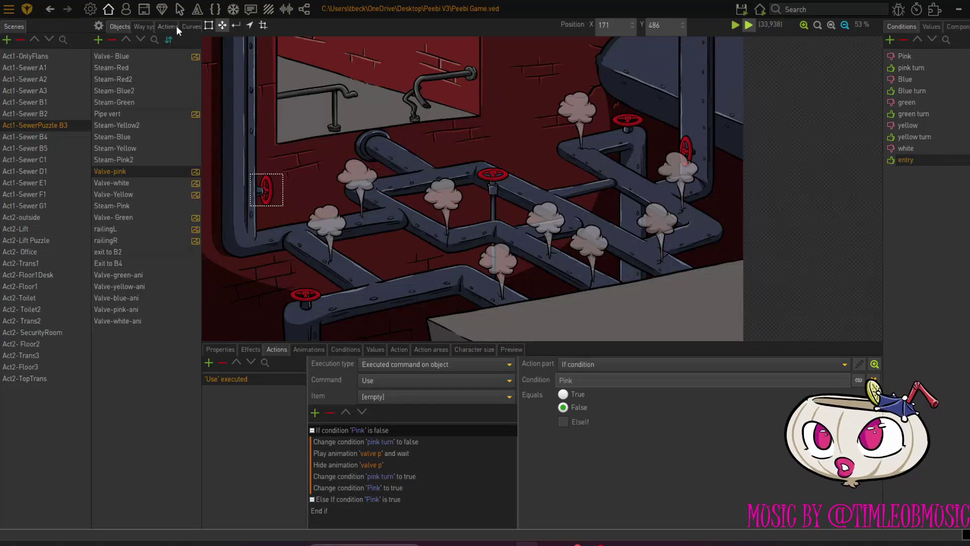
left_click(157, 27)
Search the actions for 'steam', then compare the Valve-Yellow, Valve-pink and Valve-white objects.
type("steam")
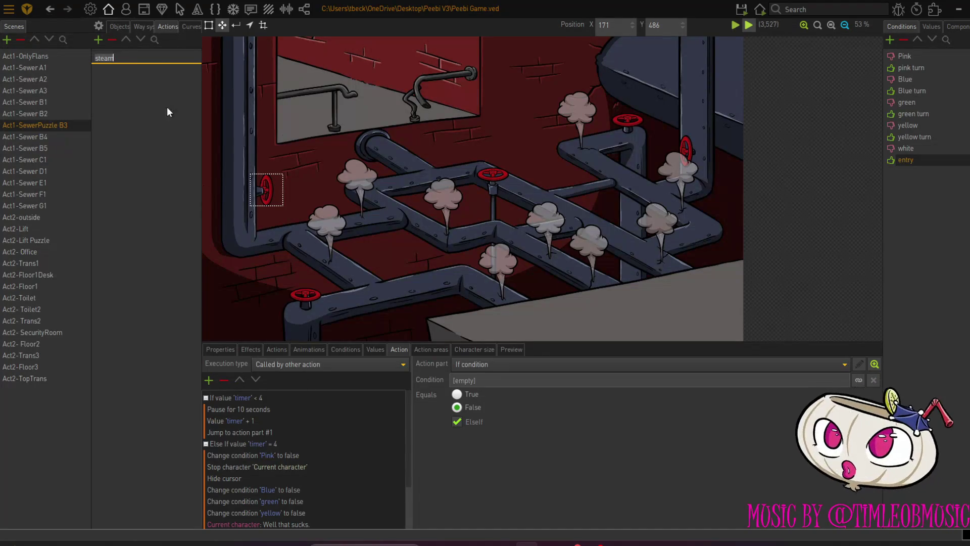
left_click(123, 28)
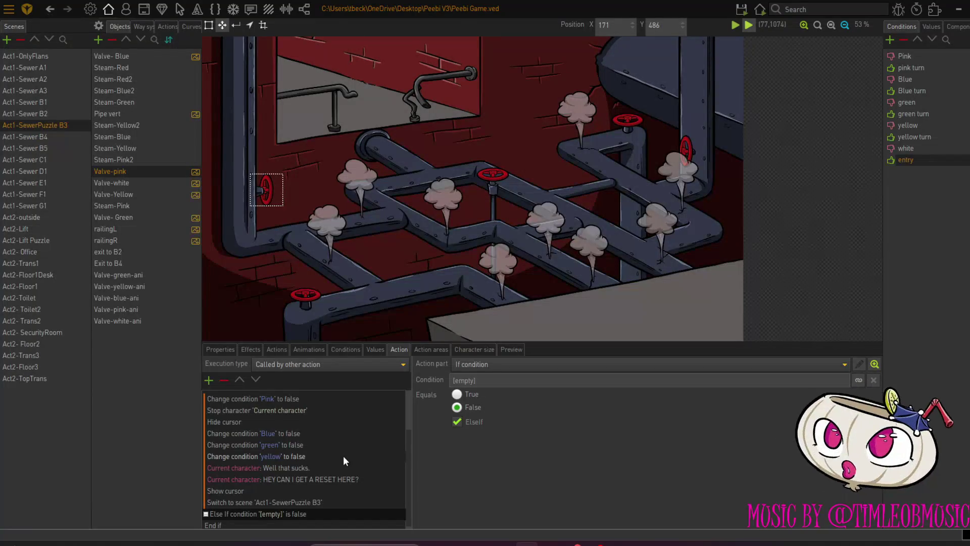
scroll(343, 456, "up", 2)
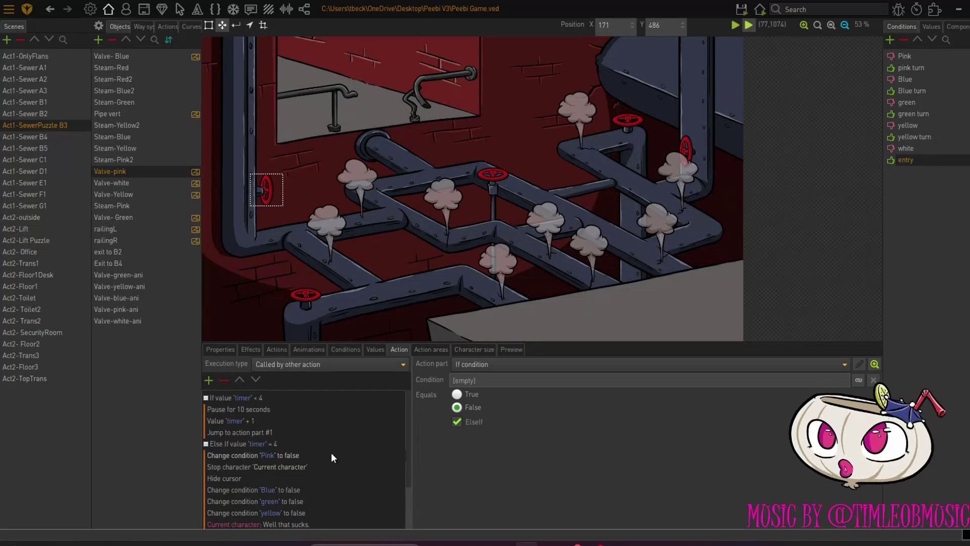
left_click(141, 195)
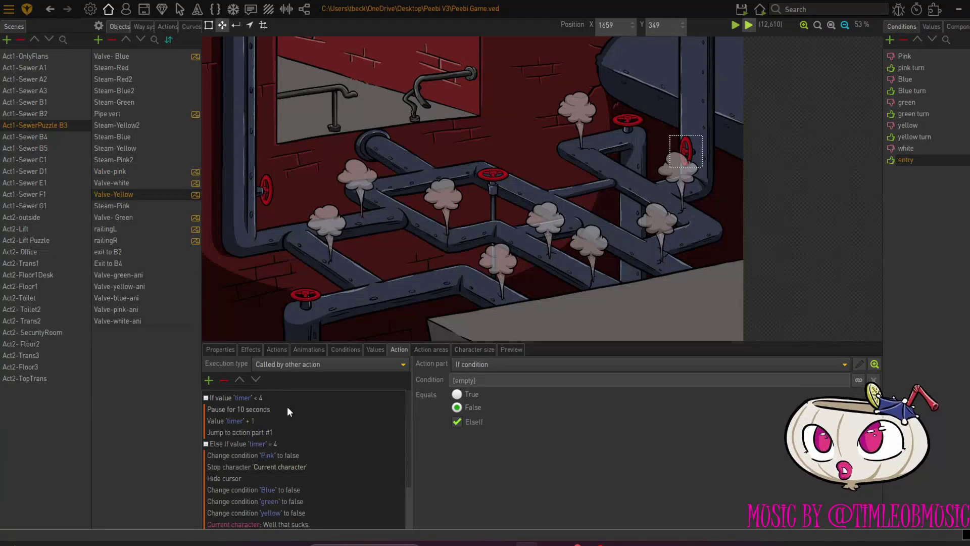
left_click(113, 171)
left_click(119, 180)
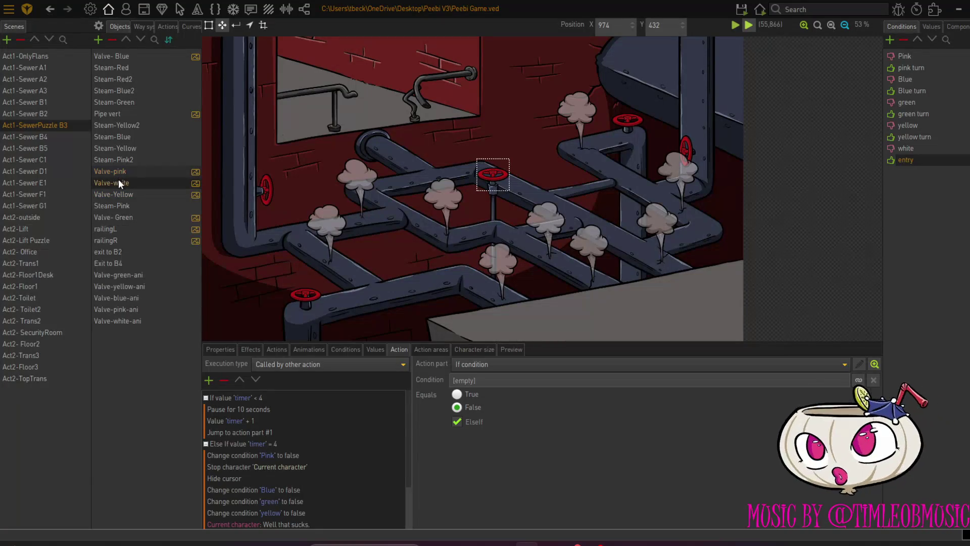
left_click(119, 192)
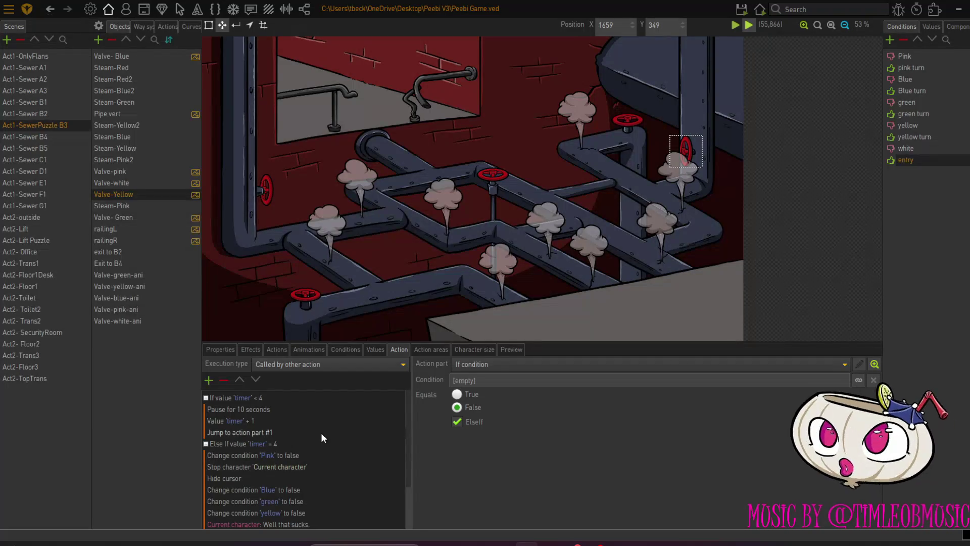
scroll(323, 437, "down", 2)
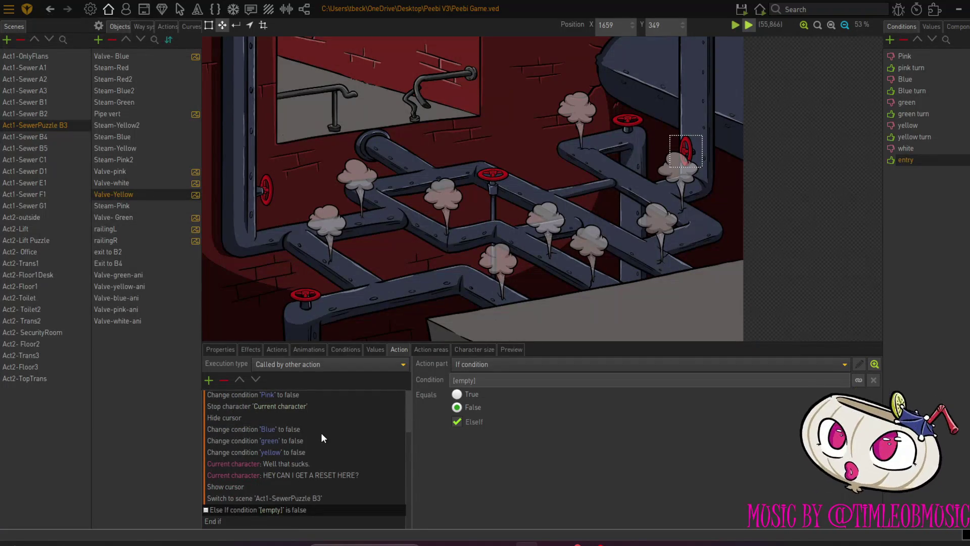
scroll(324, 438, "up", 2)
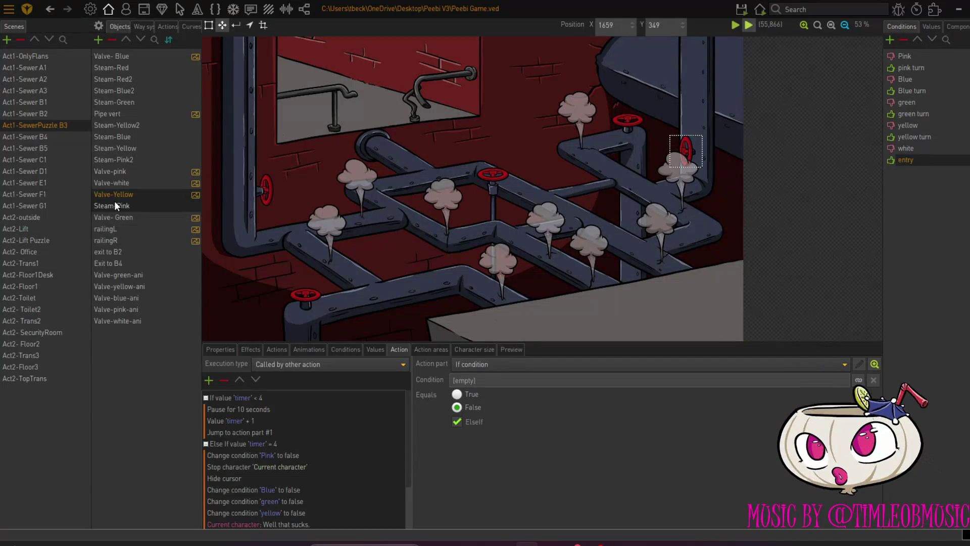
Open the yellow valve's Use action and inspect its Call action 'steam' step.
left_click(271, 349)
left_click(226, 378)
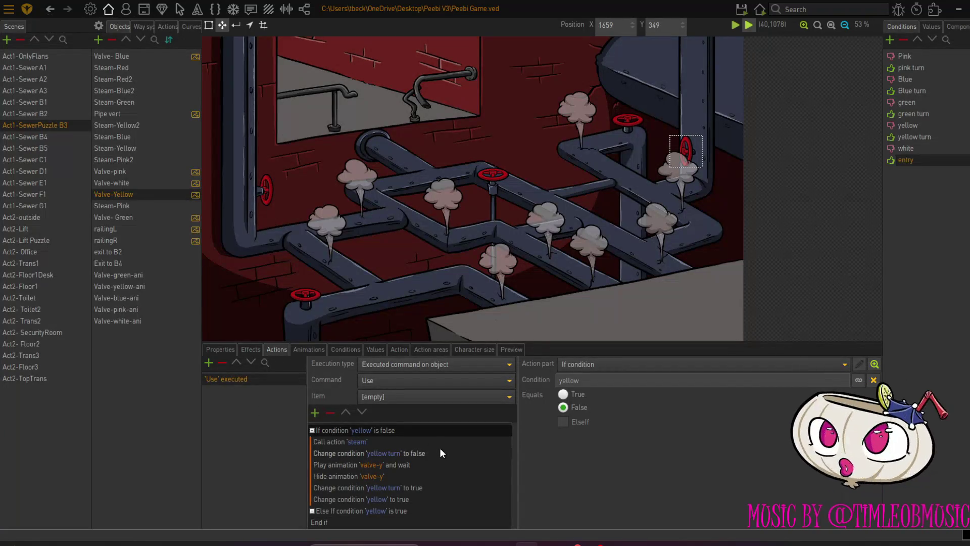
left_click(402, 440)
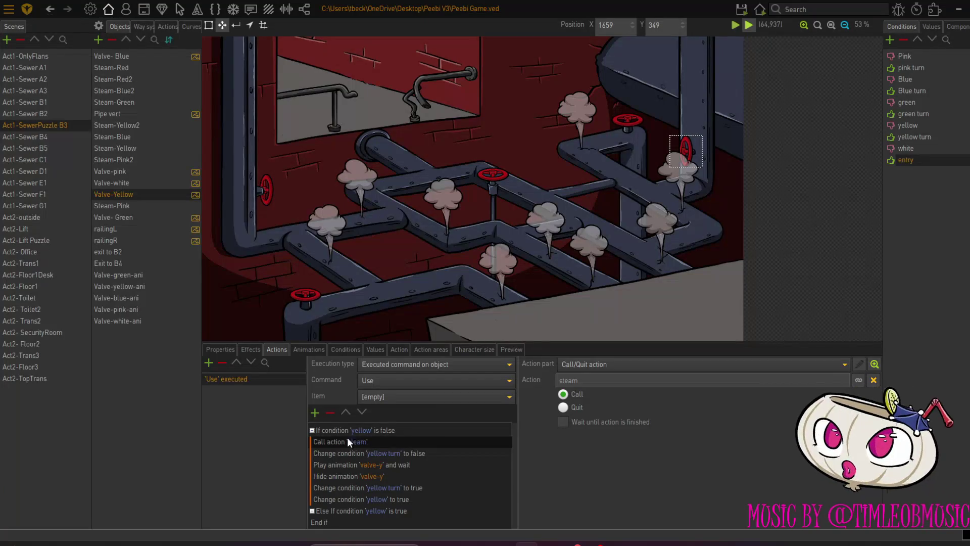
Insert an If condition step above Call action 'steam' and open its condition picker.
left_click(313, 412)
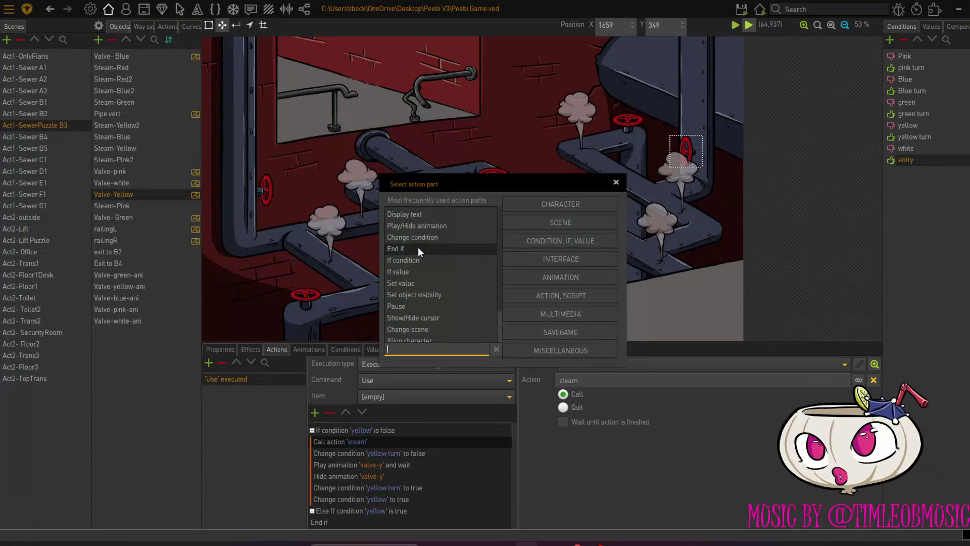
left_click(417, 259)
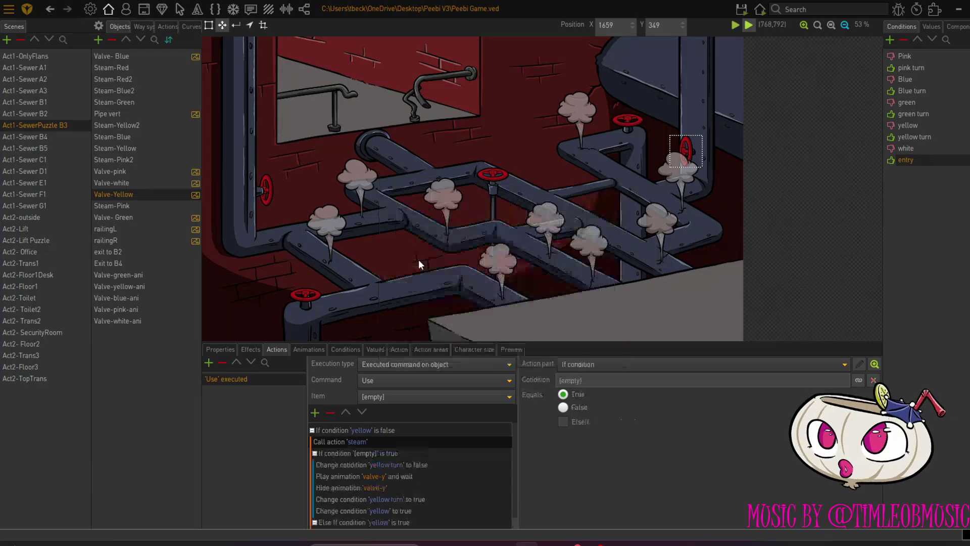
left_click(348, 411)
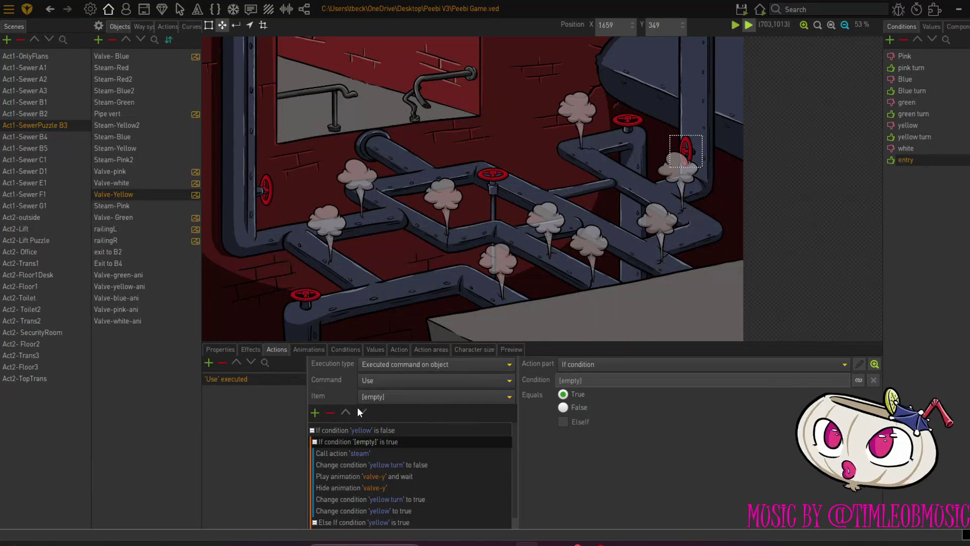
left_click(362, 410)
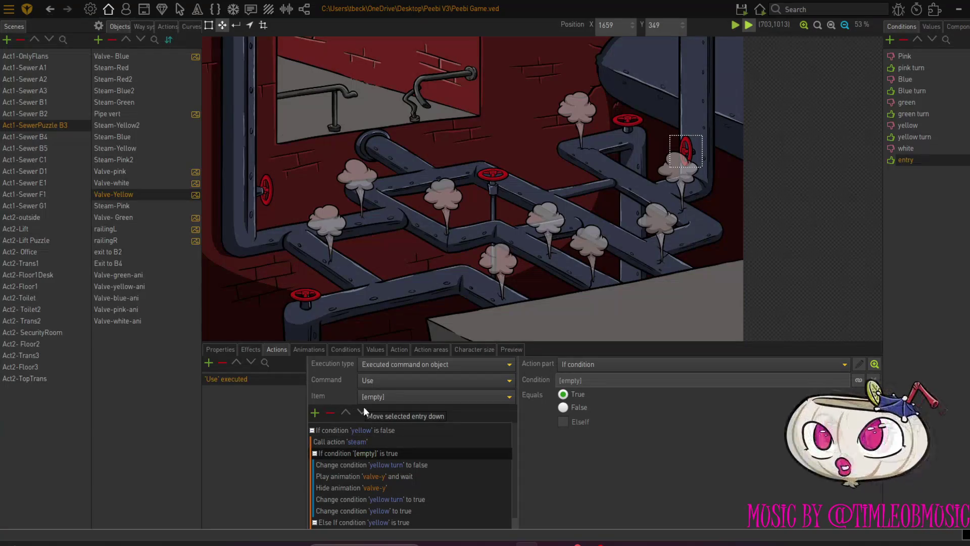
left_click(347, 412)
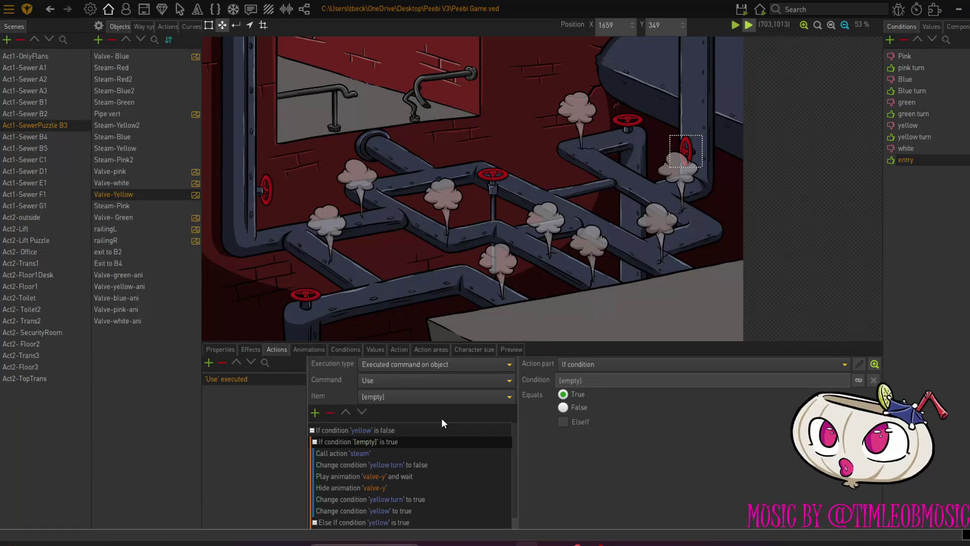
left_click(809, 380)
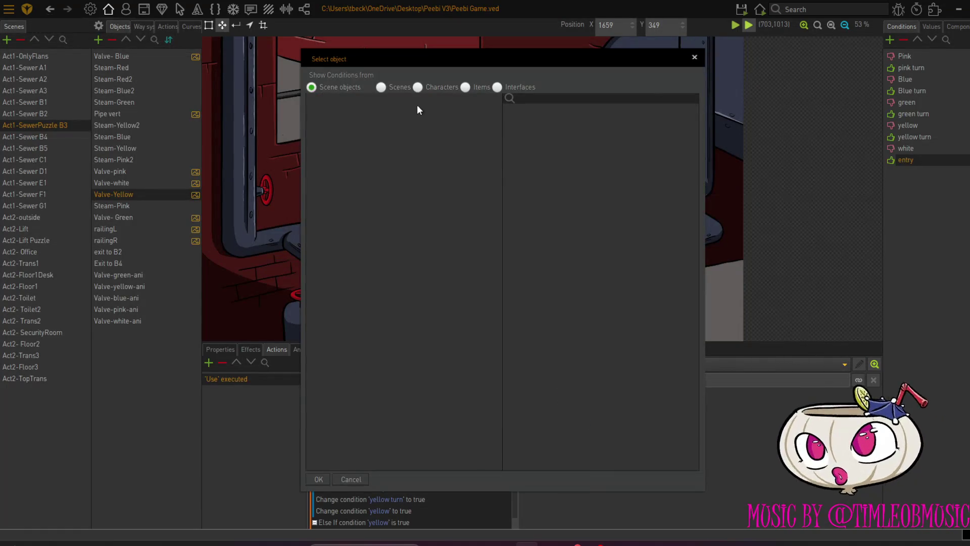
Set the If condition to 'entry' and add an End if after Call action 'steam'.
left_click(381, 87)
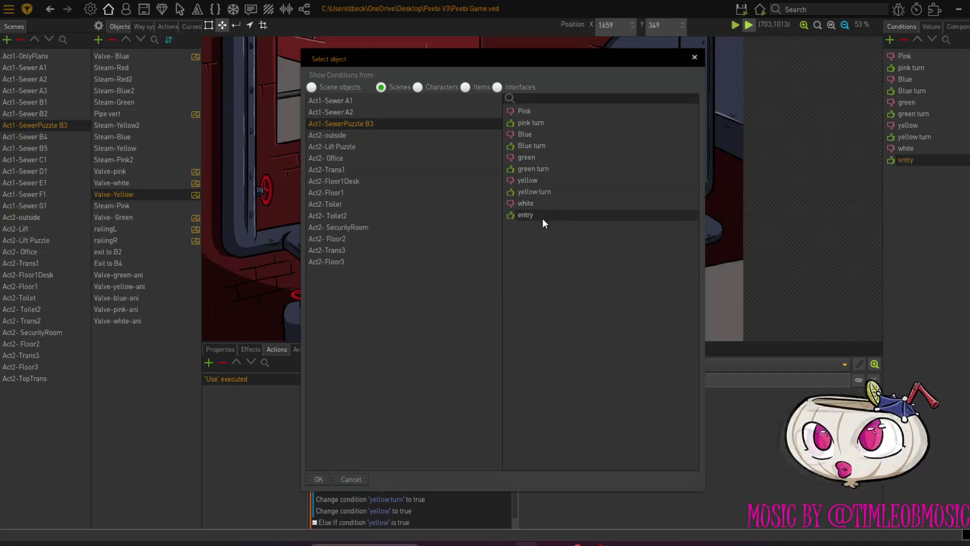
left_click(320, 479)
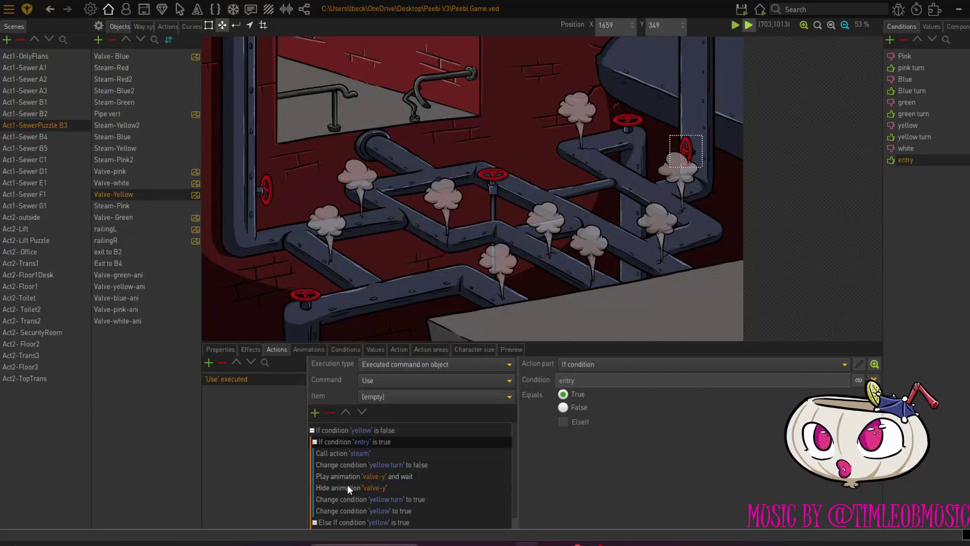
left_click(332, 453)
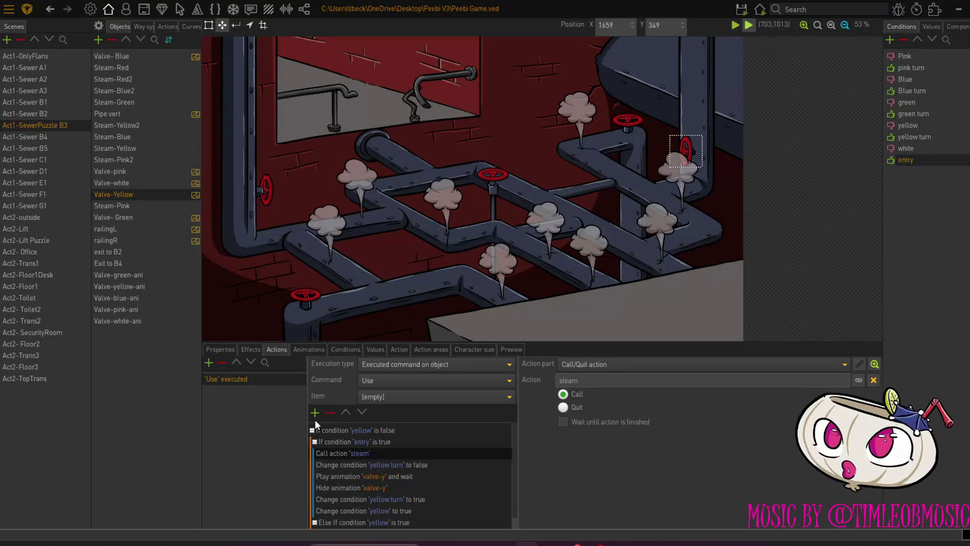
left_click(315, 413)
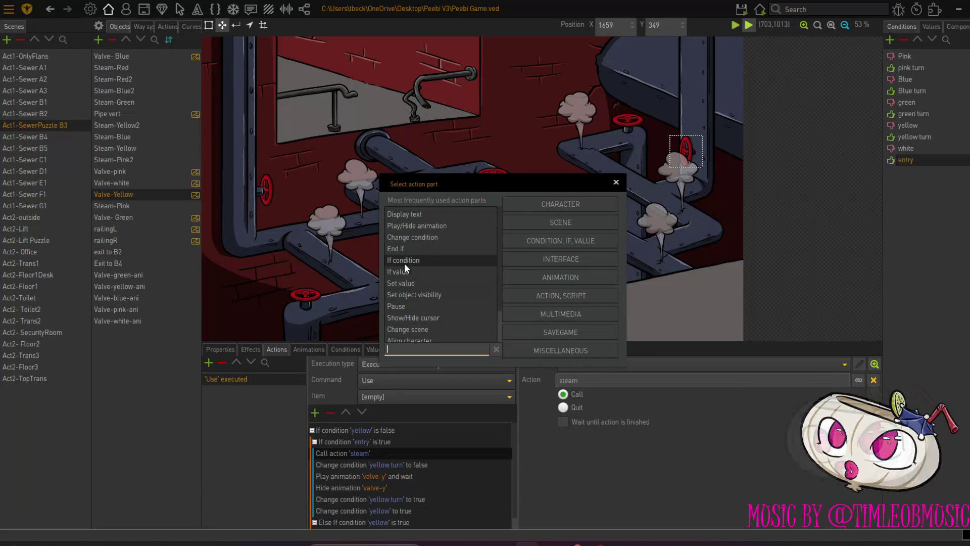
left_click(411, 249)
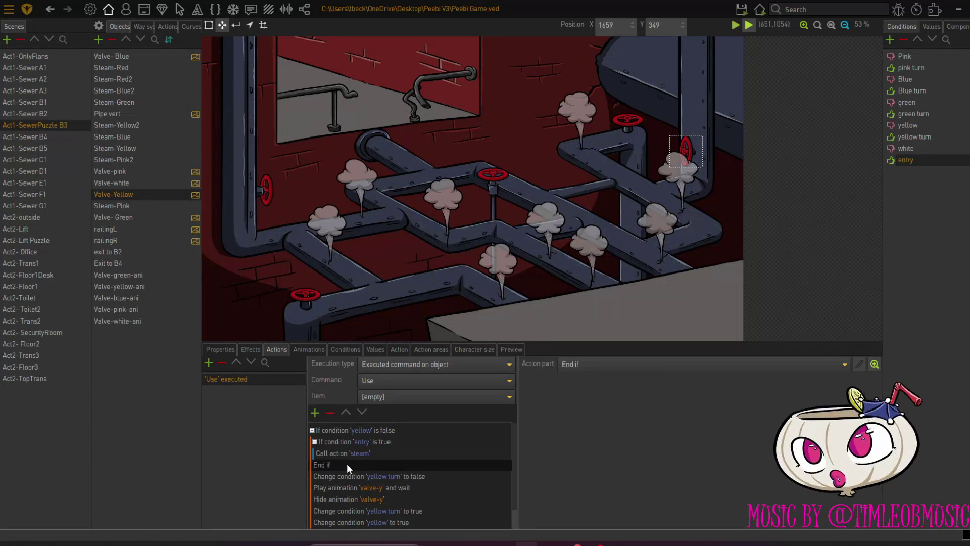
left_click(167, 26)
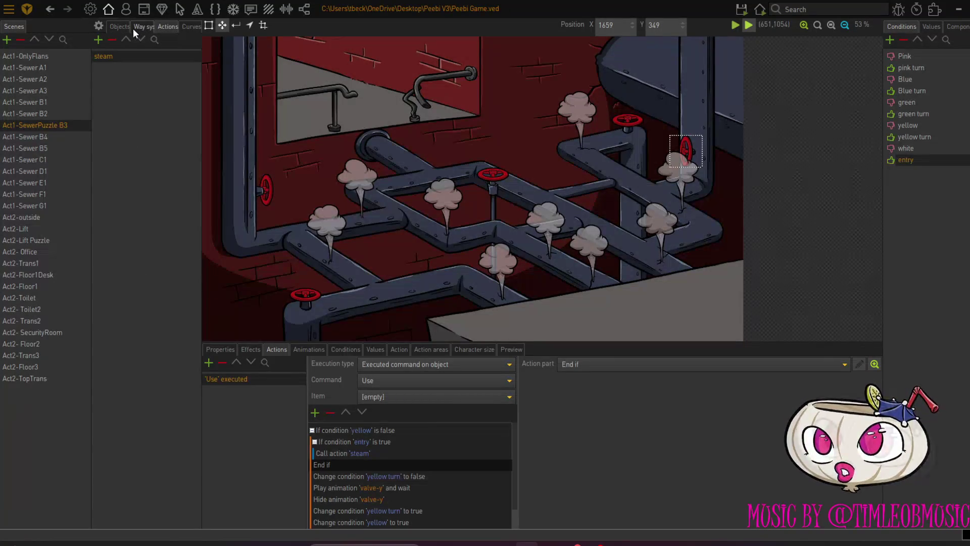
Add If condition 'entry' is true at the top of the steam action, above the 'timer' check.
left_click(121, 56)
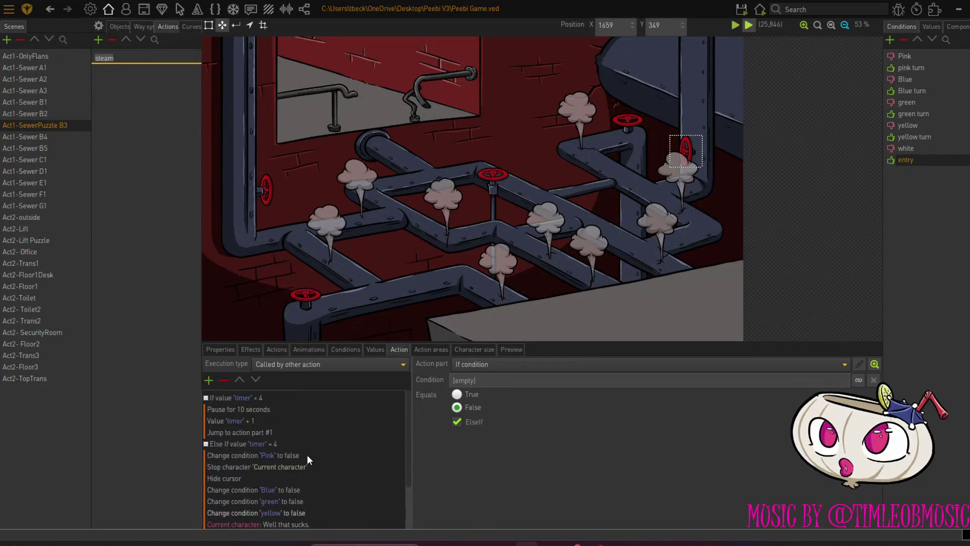
left_click(270, 398)
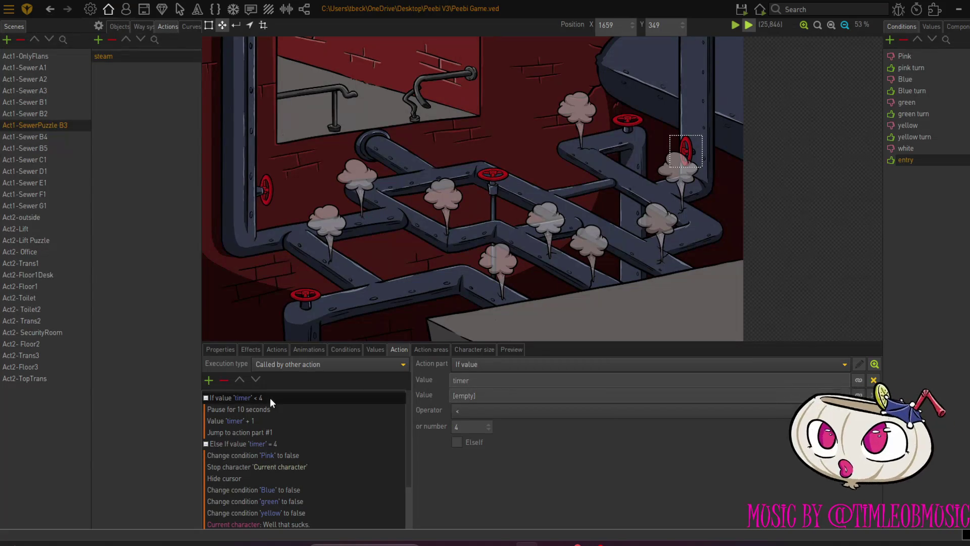
left_click(210, 380)
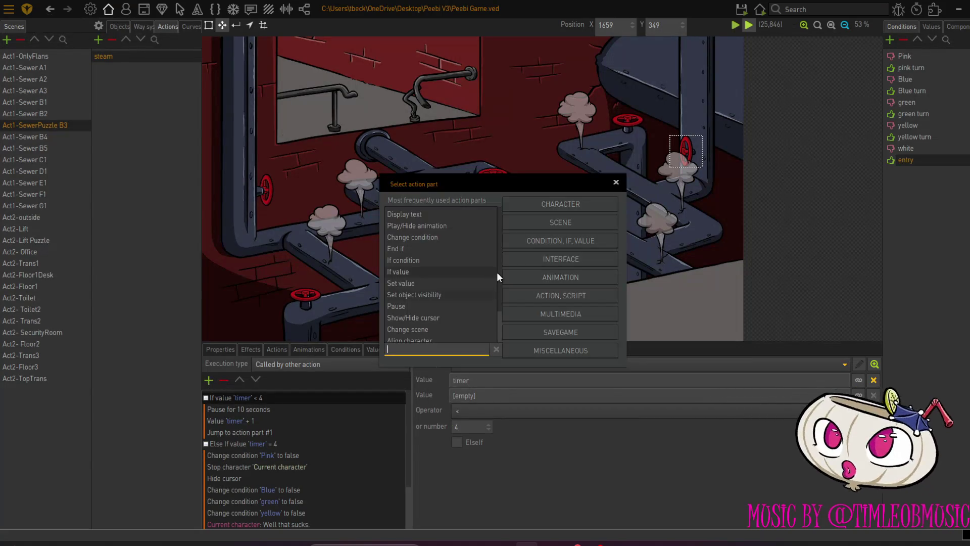
double_click(445, 260)
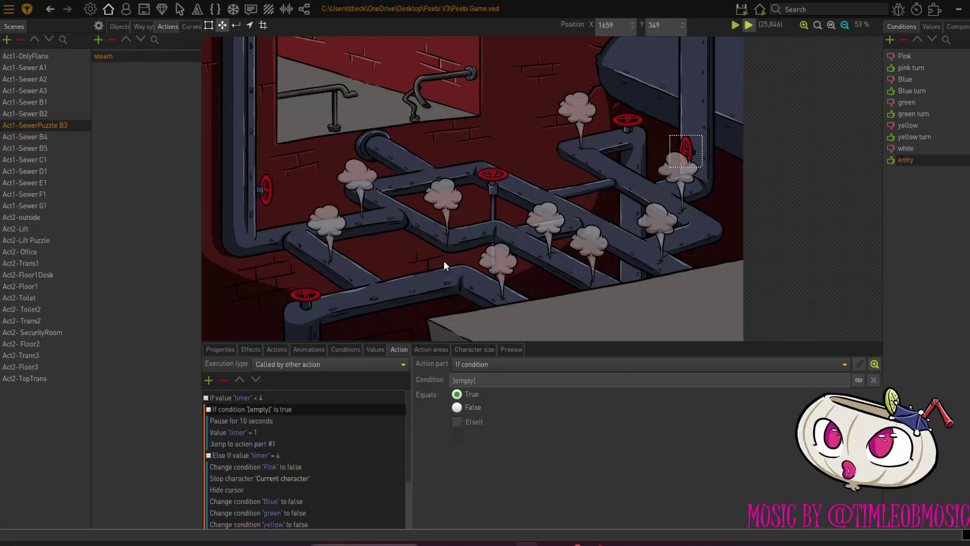
left_click(859, 380)
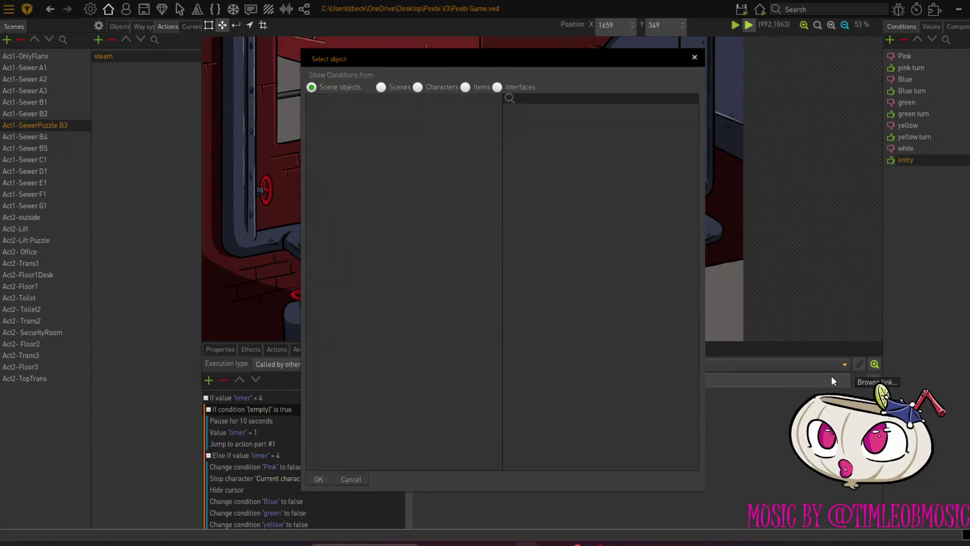
left_click(383, 87)
left_click(540, 214)
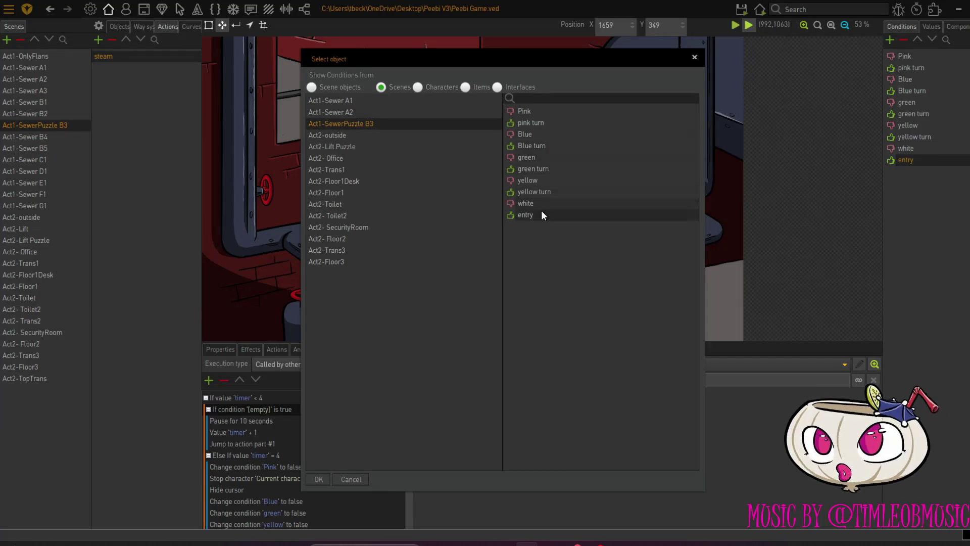
left_click(318, 479)
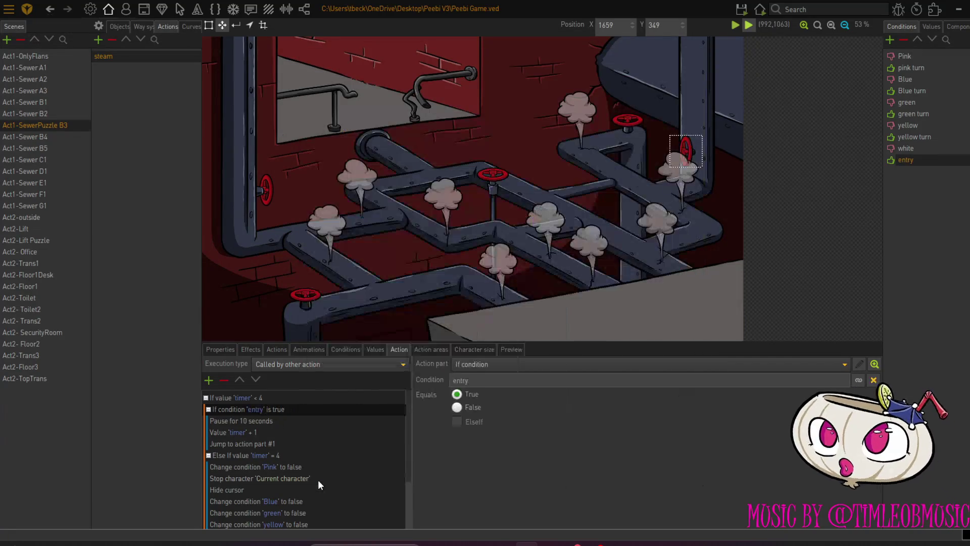
left_click(241, 379)
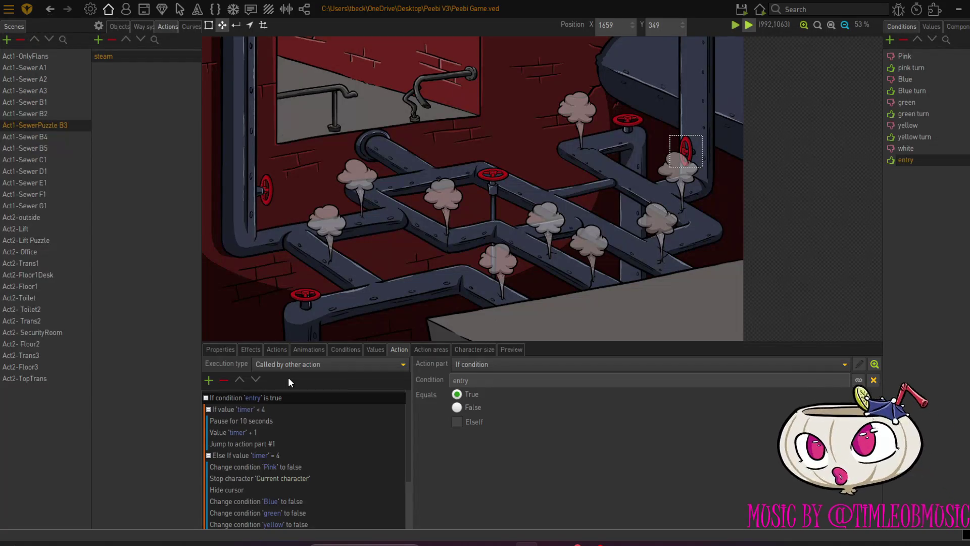
scroll(298, 429, "down", 2)
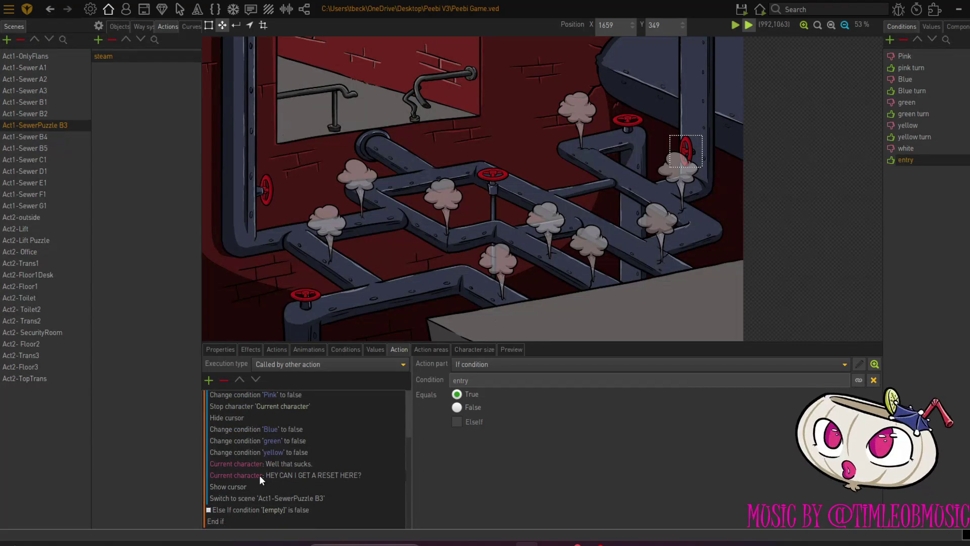
Delete the empty Else If and add a Change condition setting 'entry' false after Show cursor.
left_click(250, 510)
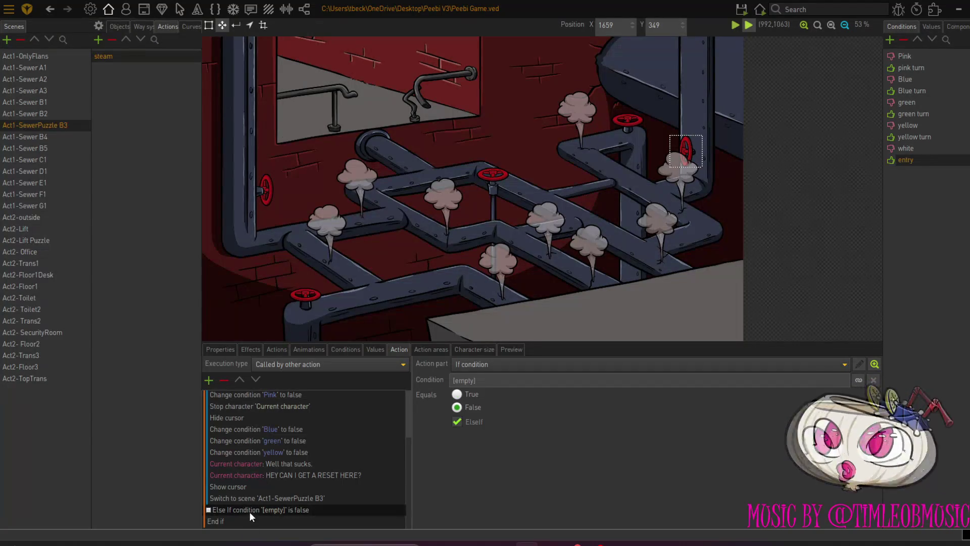
left_click(226, 380)
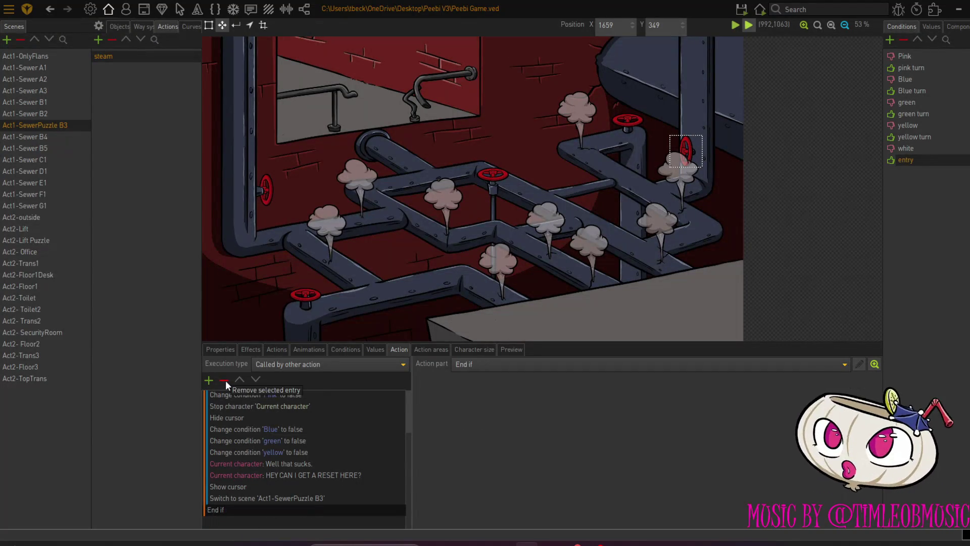
left_click(238, 488)
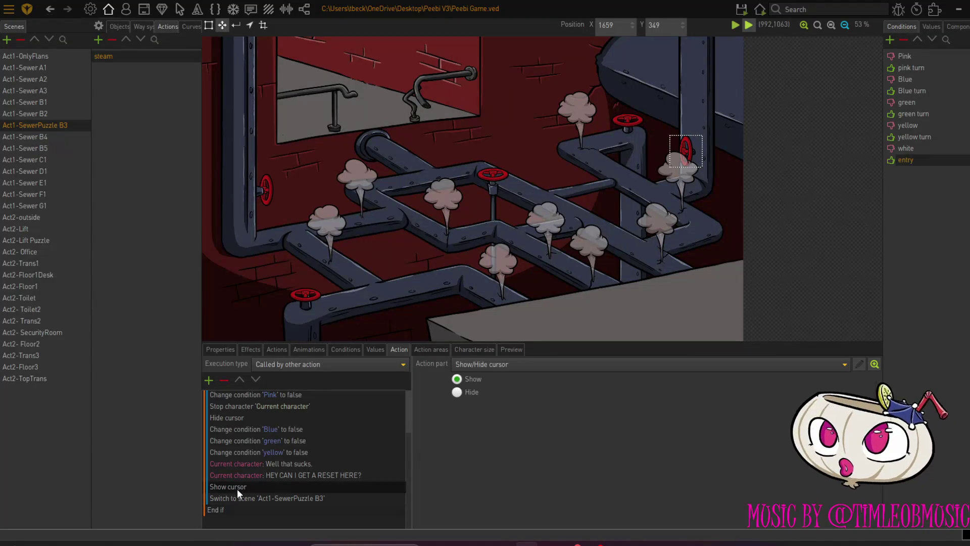
left_click(211, 382)
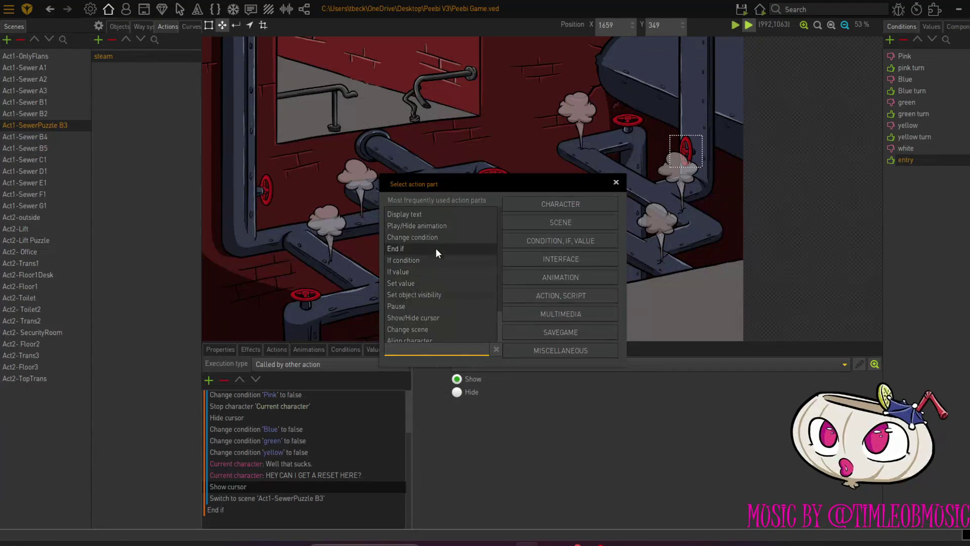
double_click(435, 236)
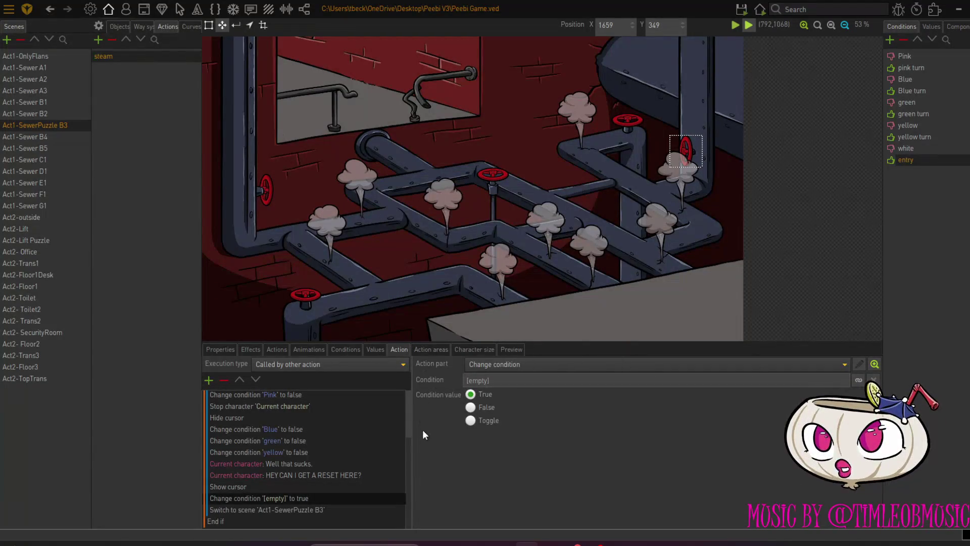
left_click(470, 408)
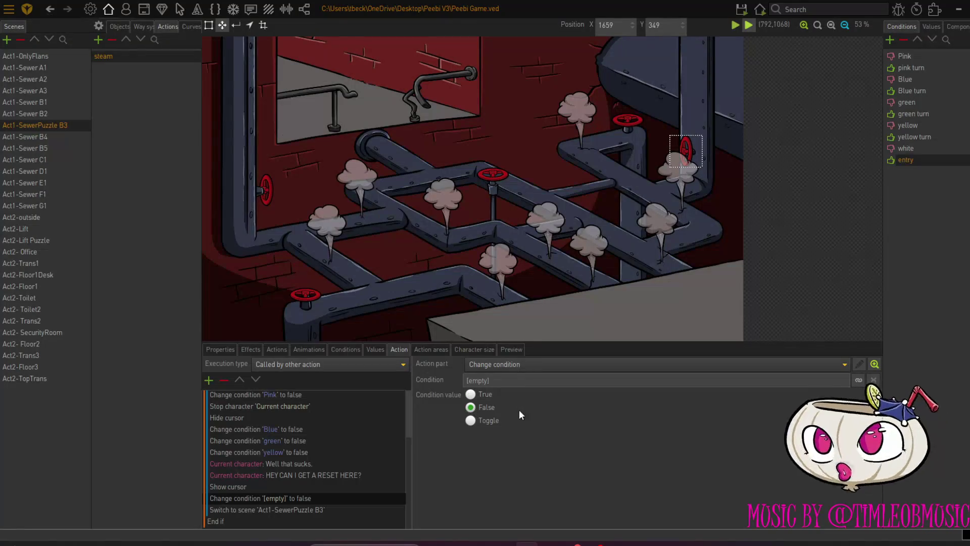
left_click(859, 381)
left_click(404, 85)
left_click(354, 124)
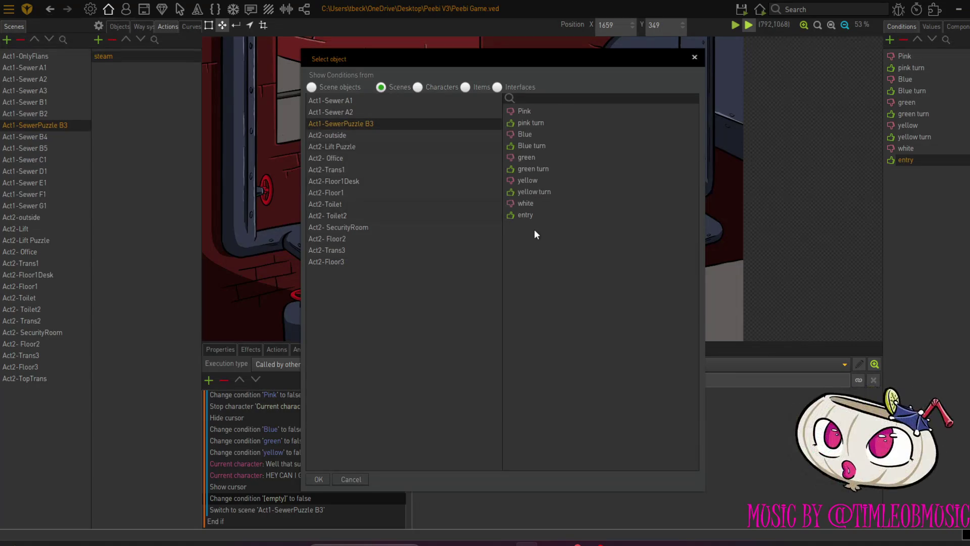
left_click(533, 216)
left_click(318, 476)
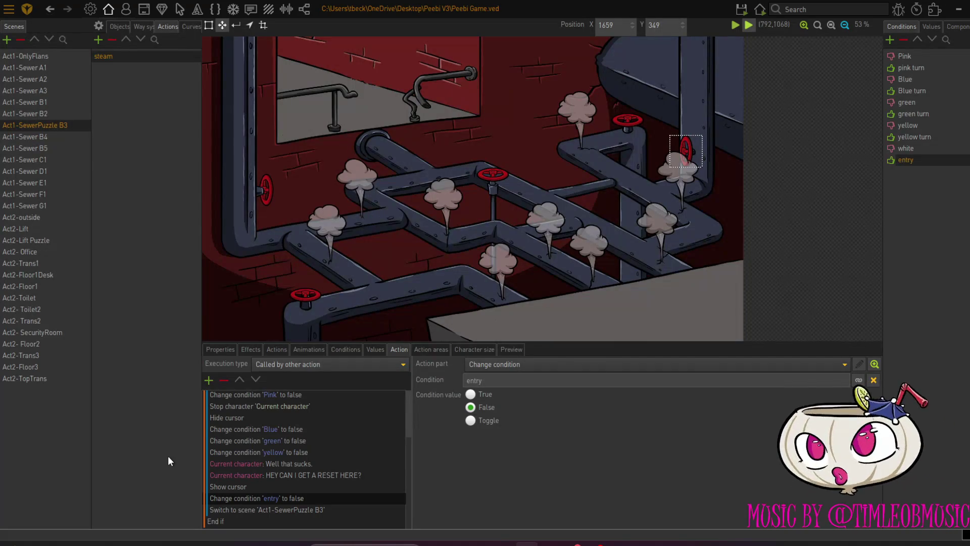
scroll(254, 420, "up", 2)
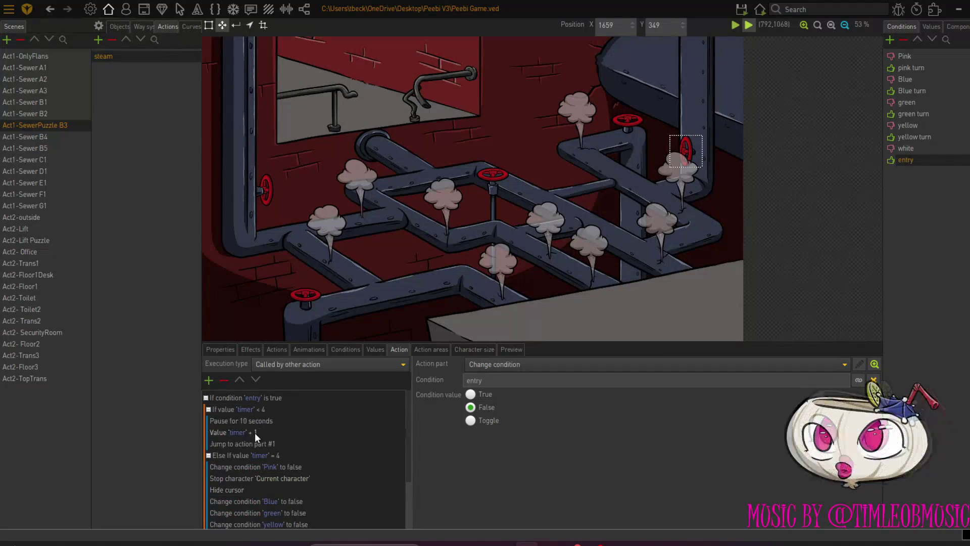
Append a second End if after the steam script's last End if to close the 'entry' block.
scroll(290, 429, "down", 2)
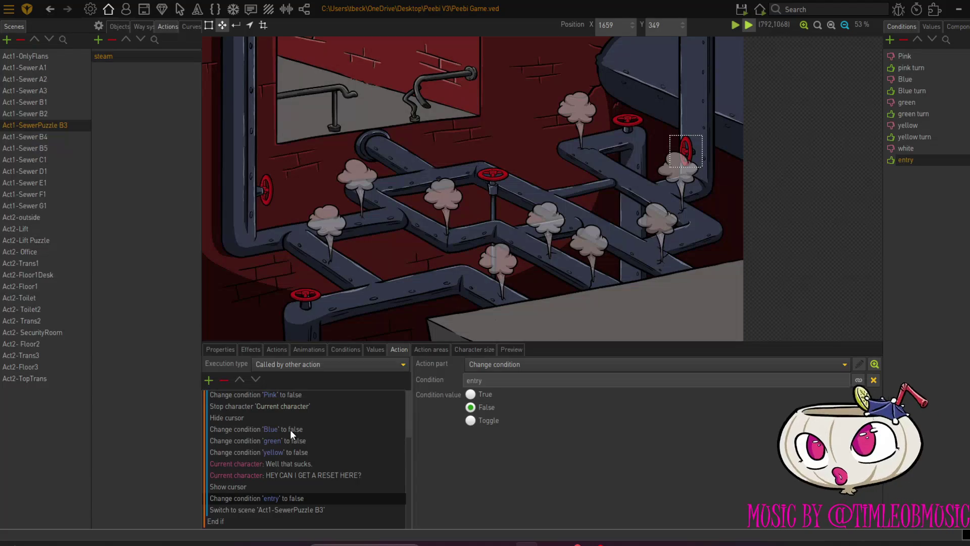
scroll(290, 429, "up", 2)
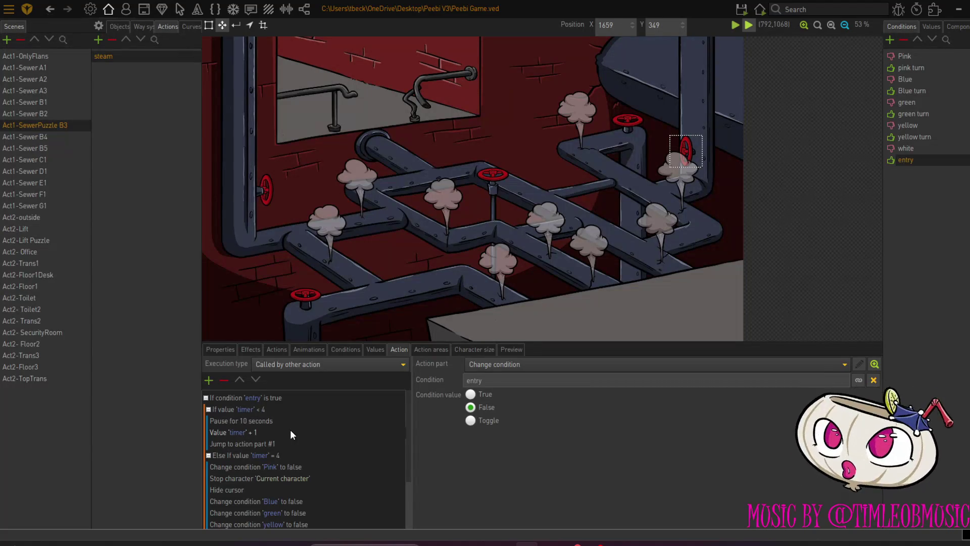
scroll(290, 430, "down", 1)
scroll(290, 429, "down", 1)
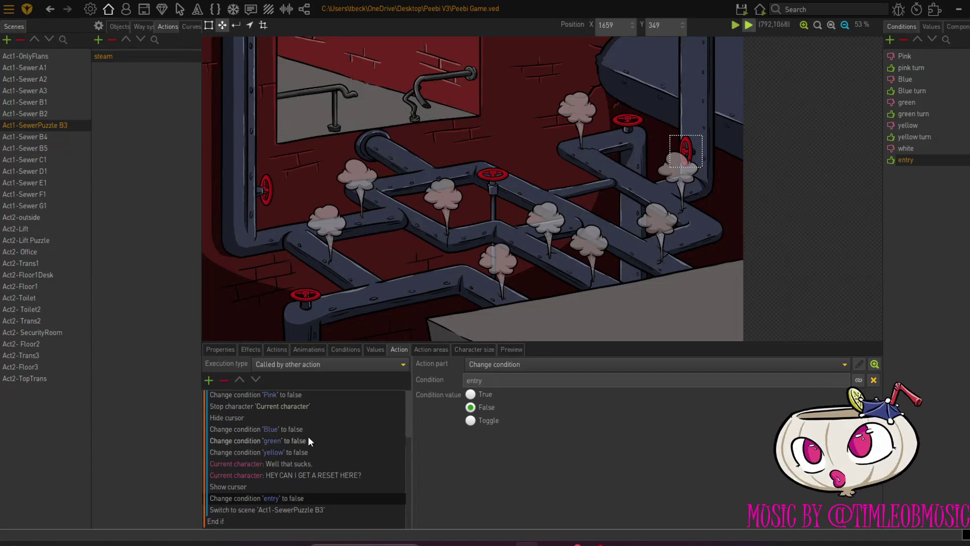
scroll(347, 443, "up", 2)
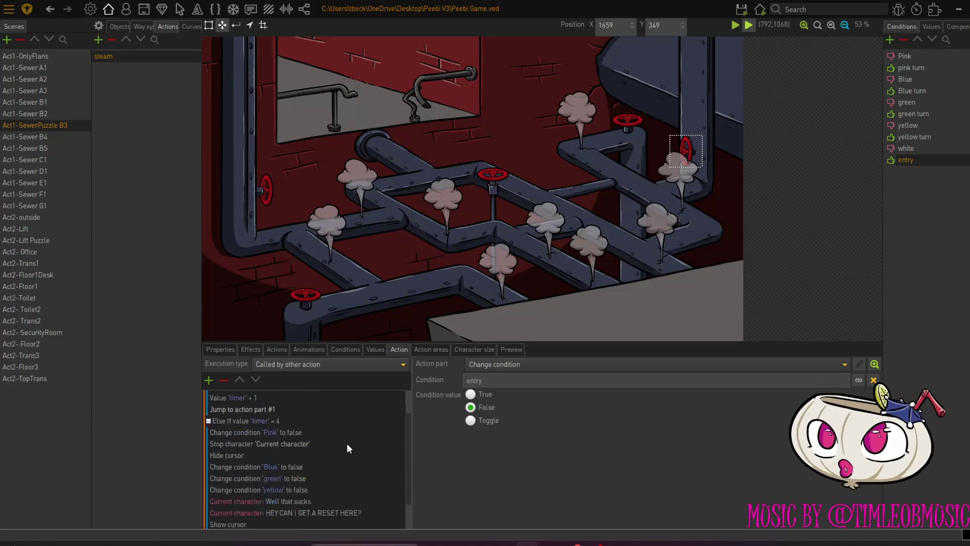
scroll(346, 444, "down", 1)
left_click(238, 520)
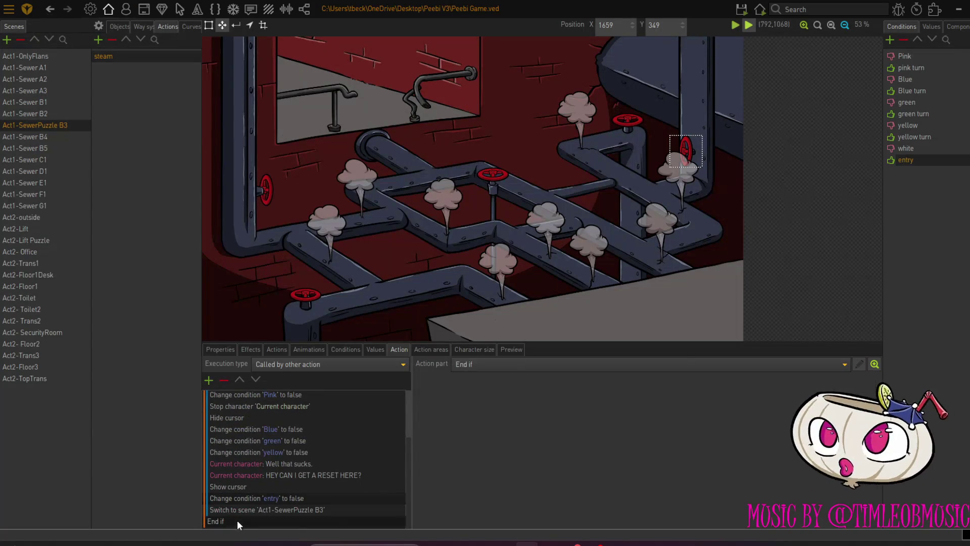
left_click(209, 380)
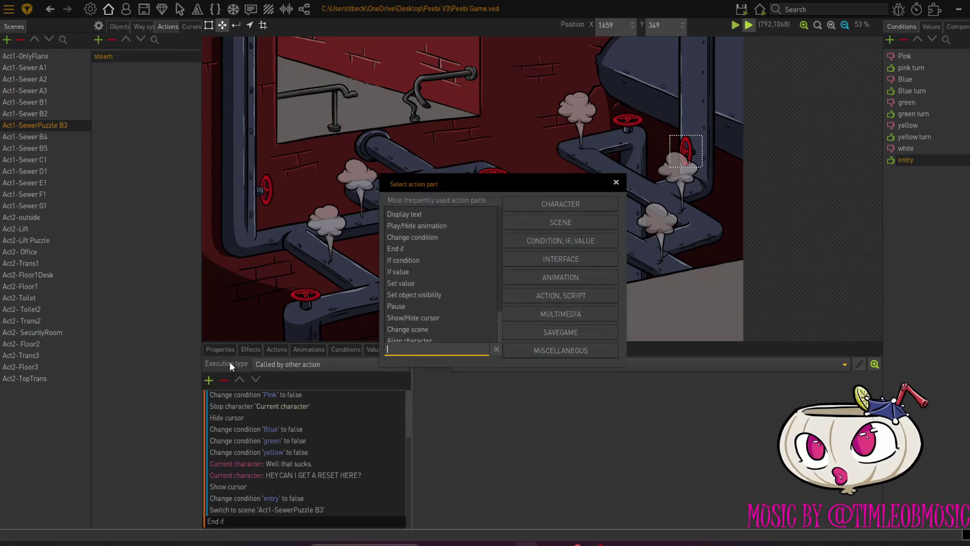
double_click(421, 247)
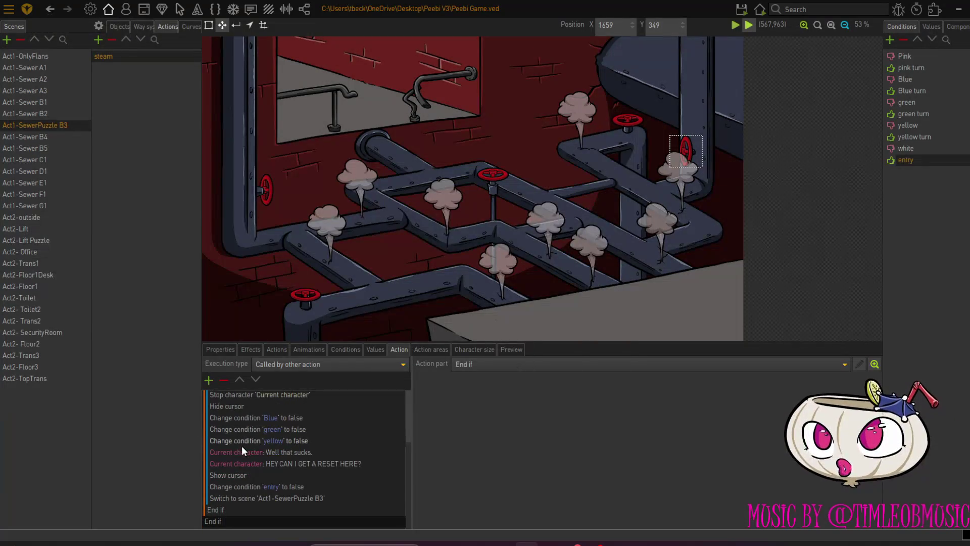
scroll(241, 446, "up", 3)
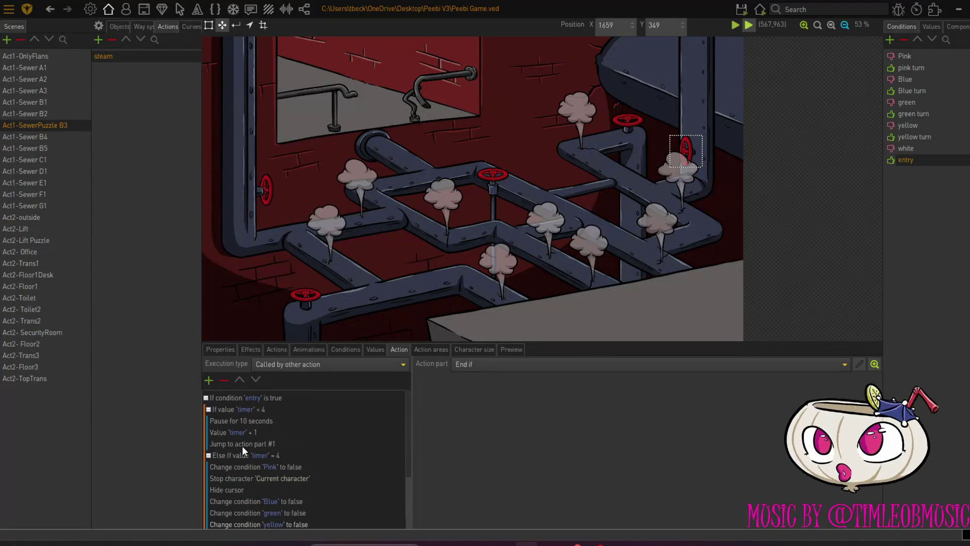
scroll(242, 445, "down", 3)
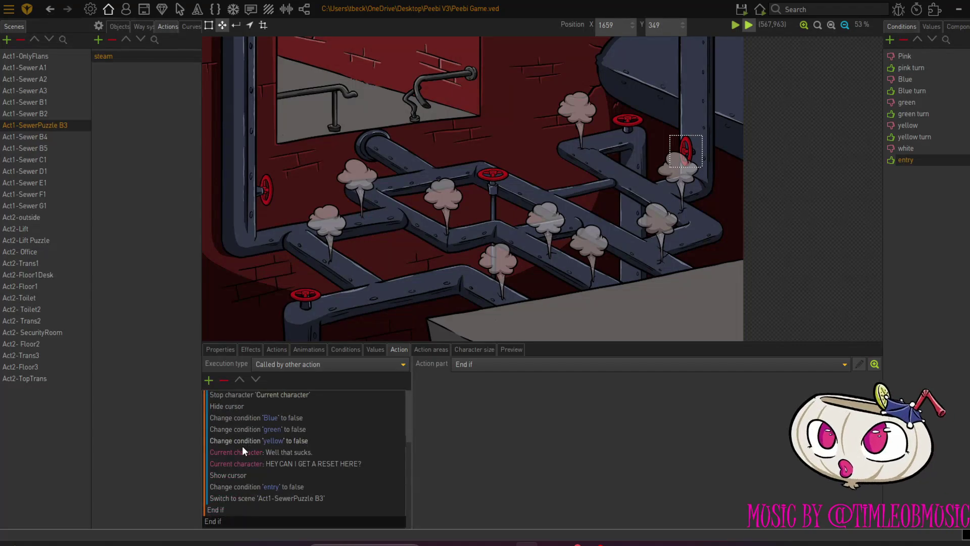
scroll(242, 445, "up", 3)
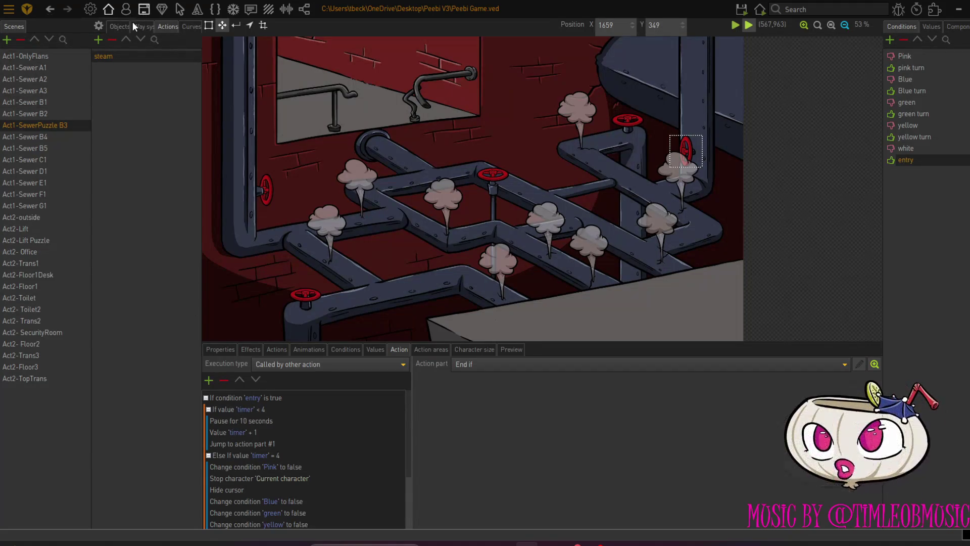
left_click(116, 26)
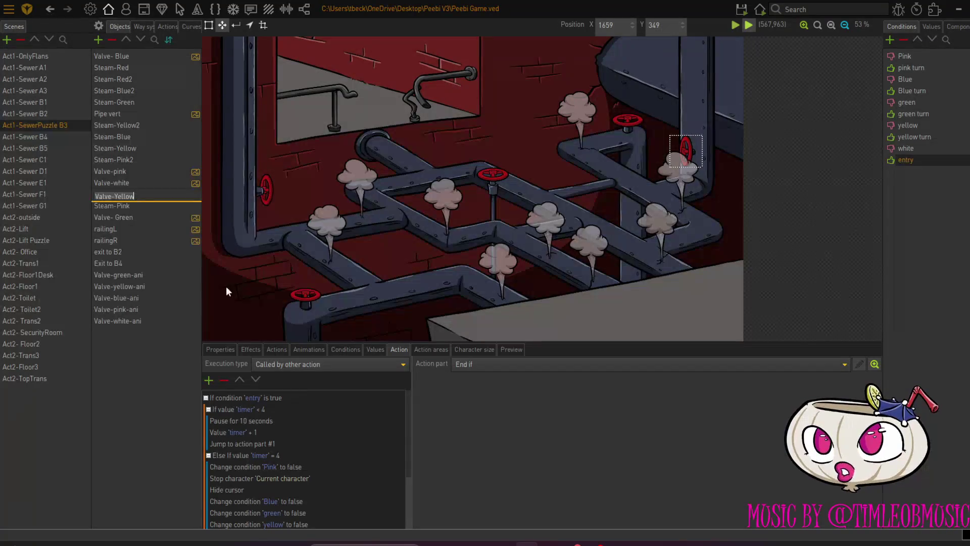
Make Valve-Yellow's 'Use' executed script check that 'entry' is false.
left_click(271, 349)
left_click(246, 380)
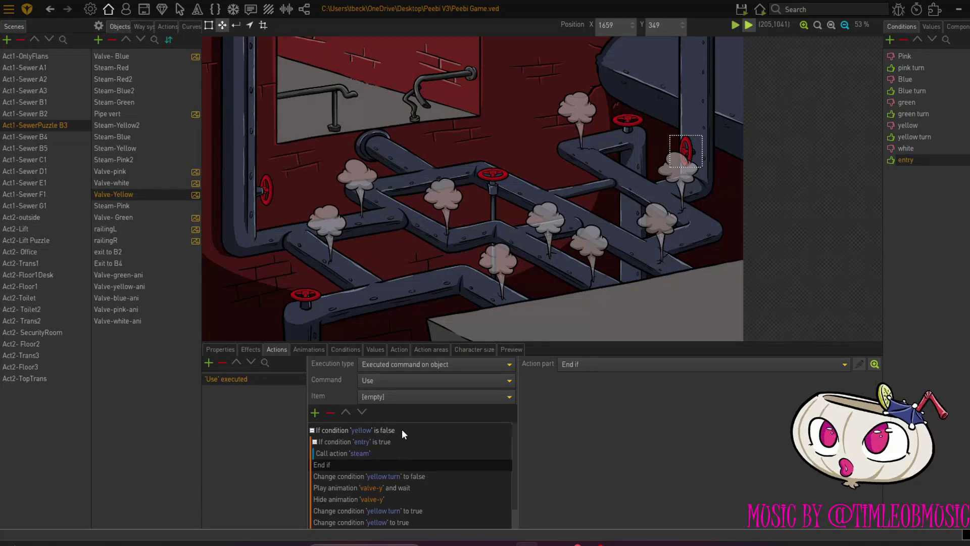
left_click(391, 445)
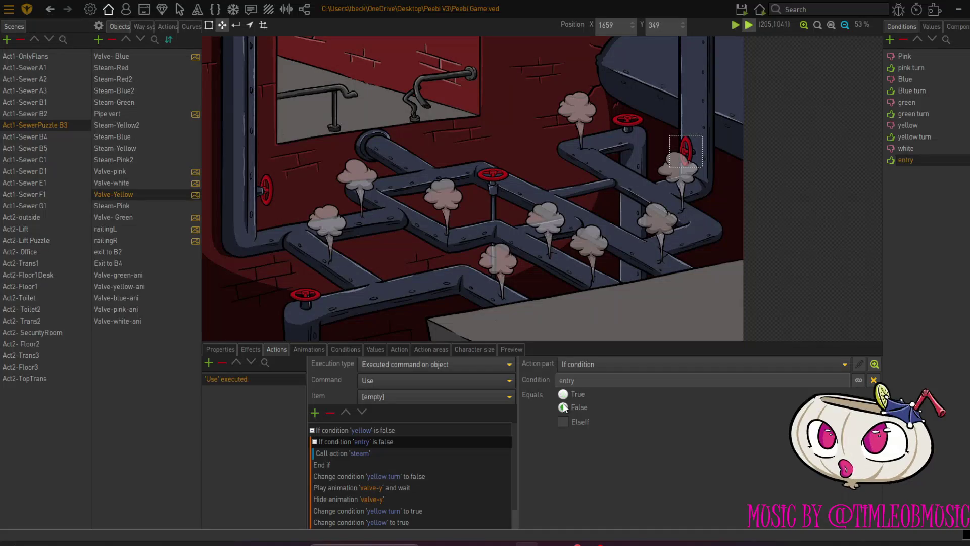
Insert a 'Change condition entry to true' step just above the 'steam' call.
left_click(328, 454)
left_click(315, 413)
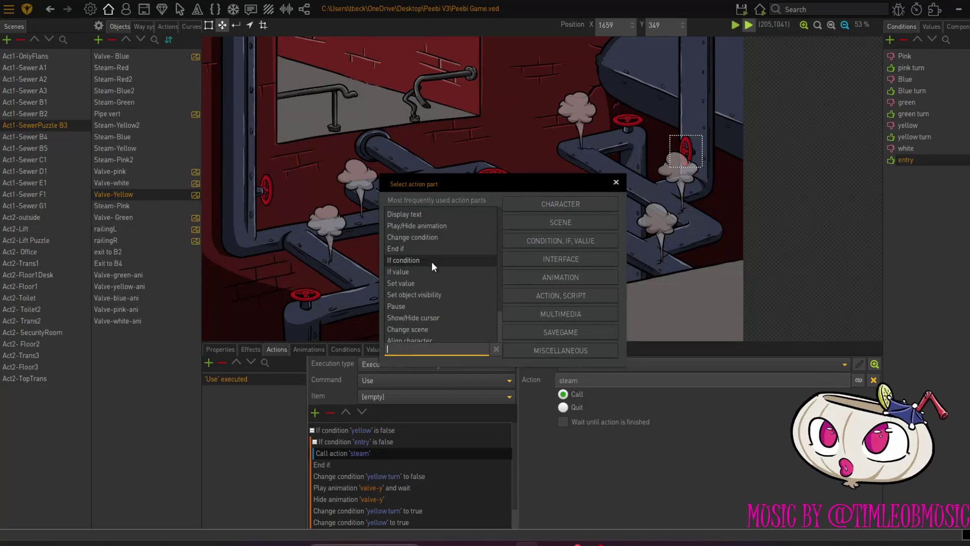
double_click(432, 238)
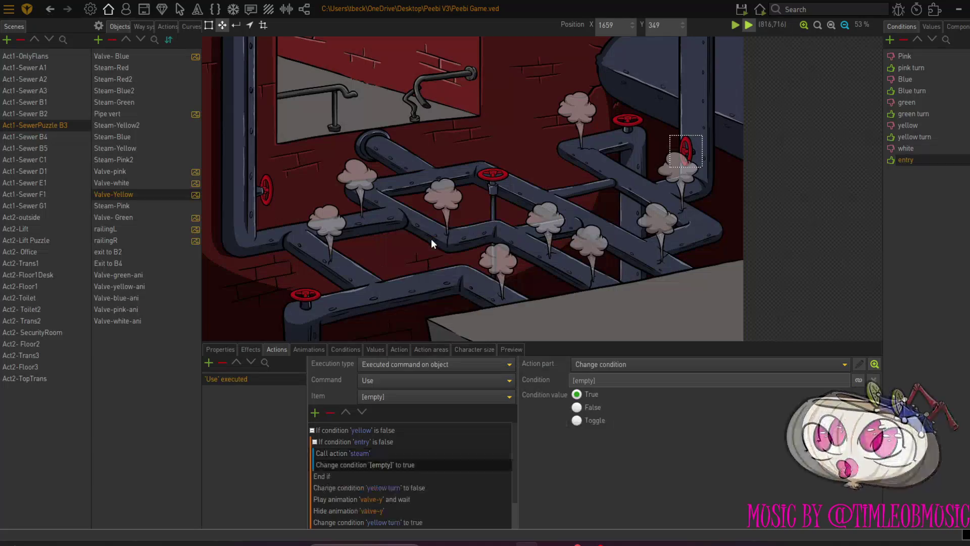
left_click(347, 412)
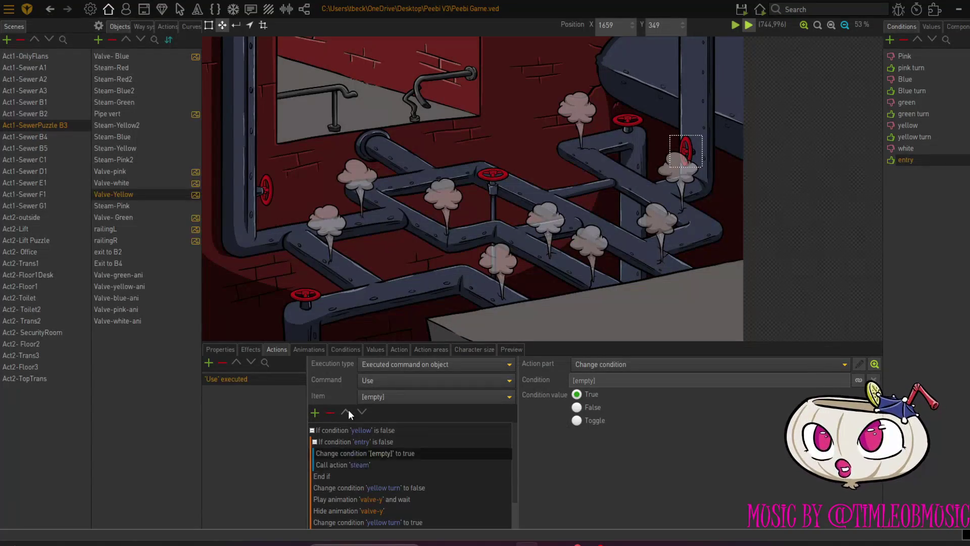
left_click(859, 381)
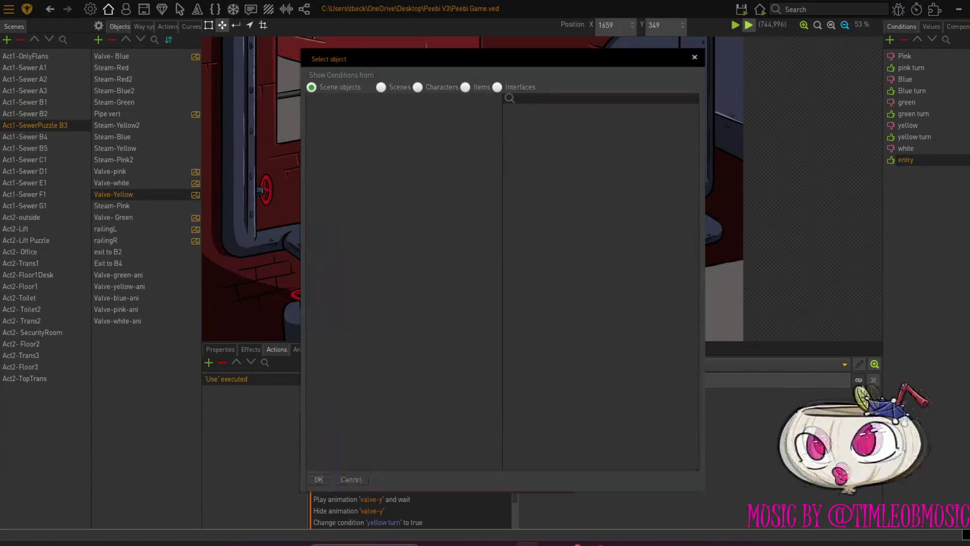
left_click(378, 87)
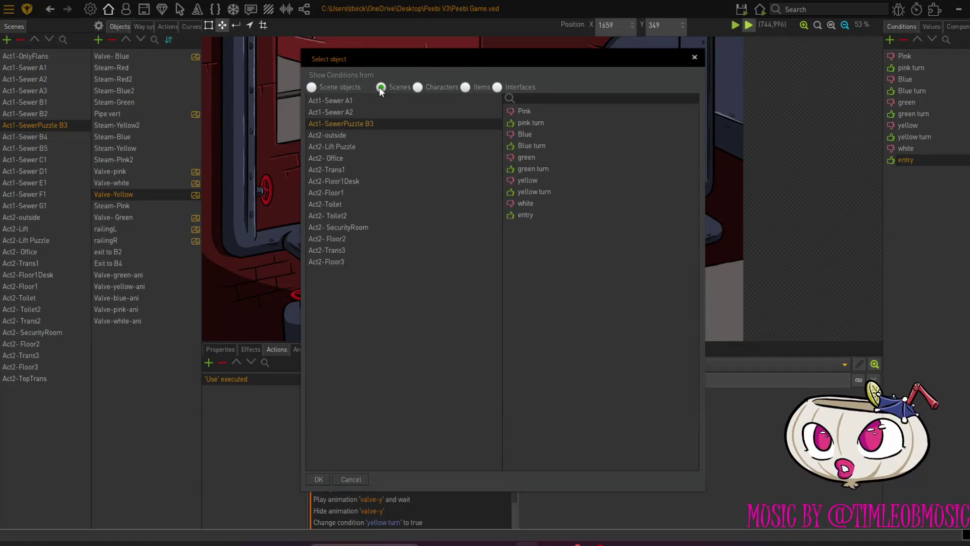
left_click(319, 479)
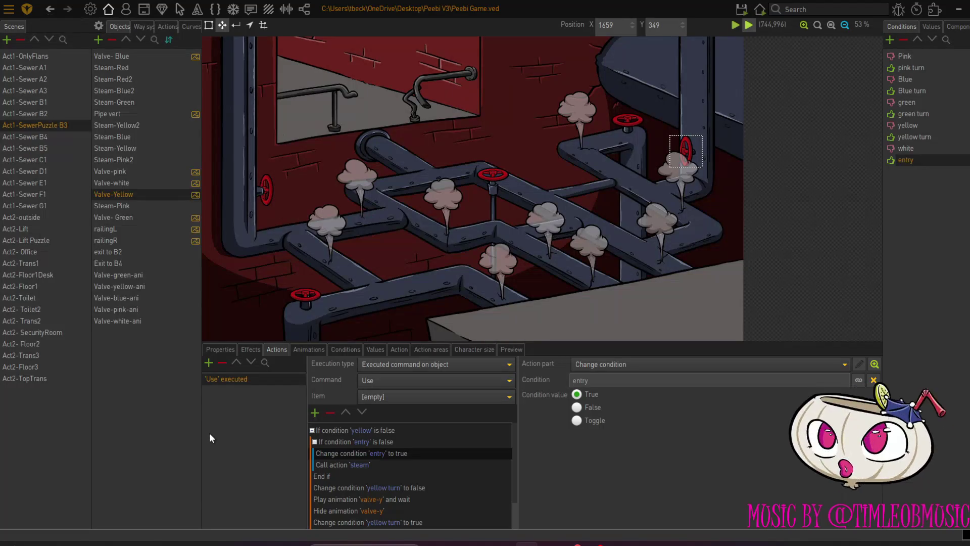
Set the 'entry' condition's default value to False, then return to Act1-Sewer B2.
double_click(903, 160)
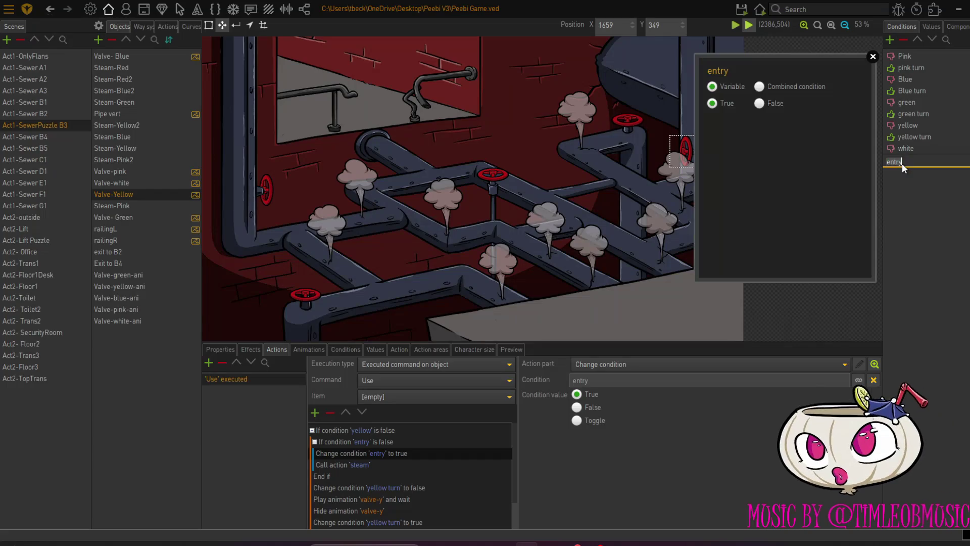
left_click(759, 103)
left_click(873, 56)
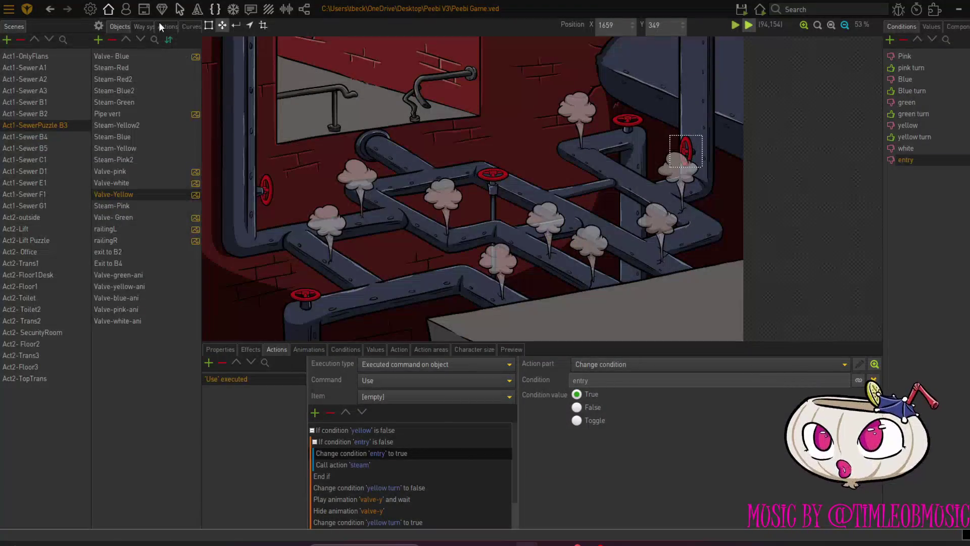
left_click(62, 111)
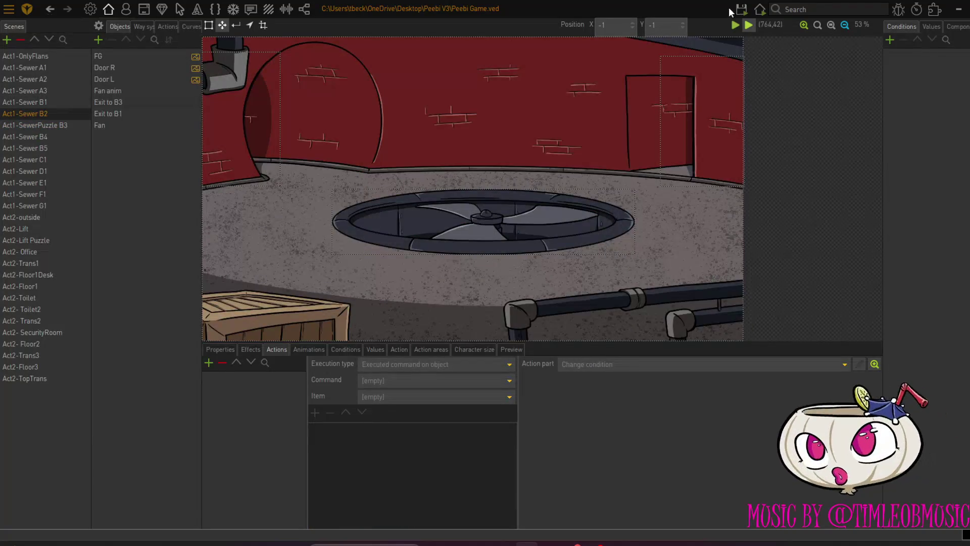
Start the test run and try the right, left and upper-right valves in the valve room.
mouse_move(741, 9)
left_click(754, 53)
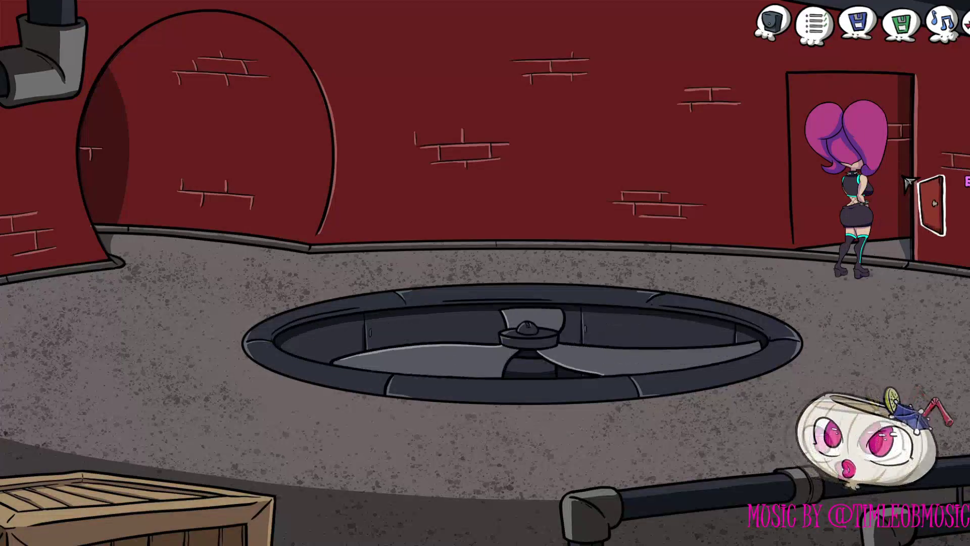
left_click(910, 180)
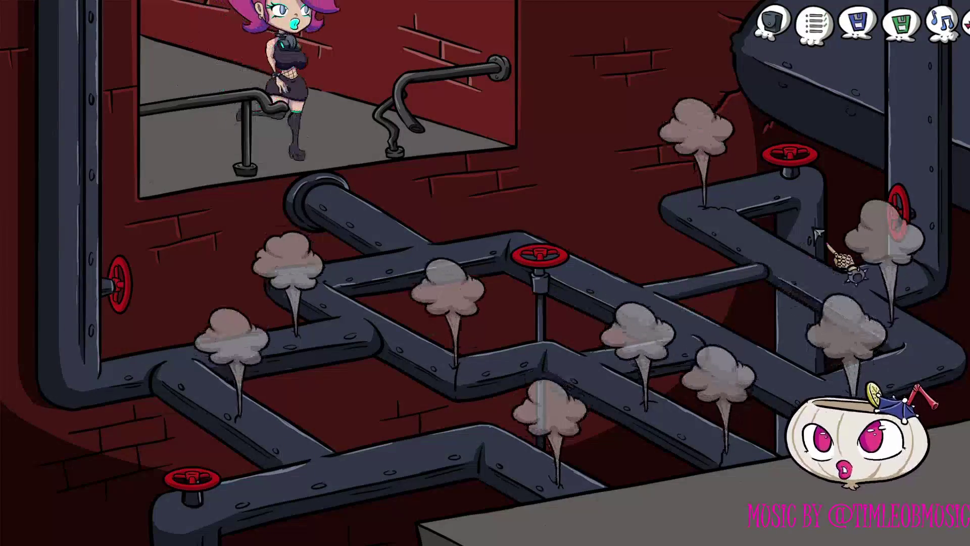
left_click(902, 205)
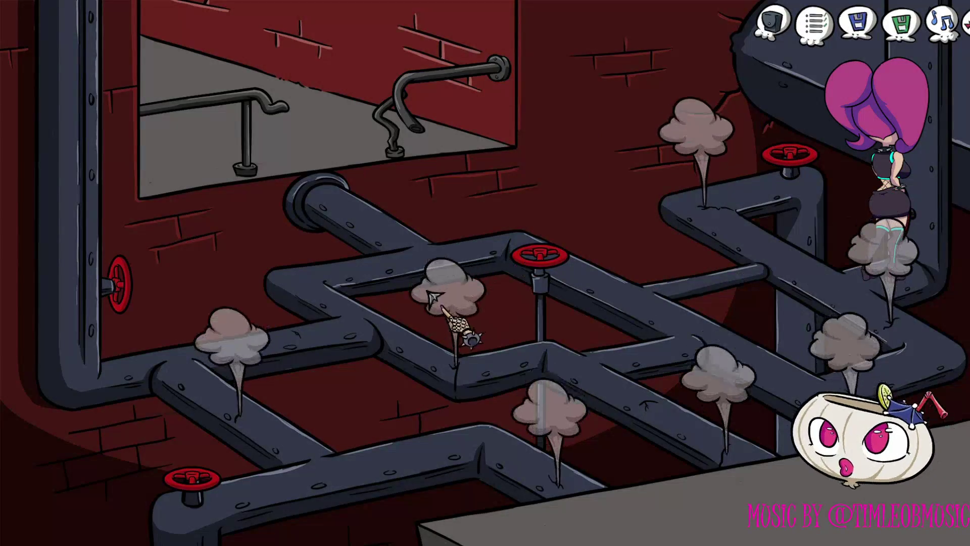
left_click(332, 321)
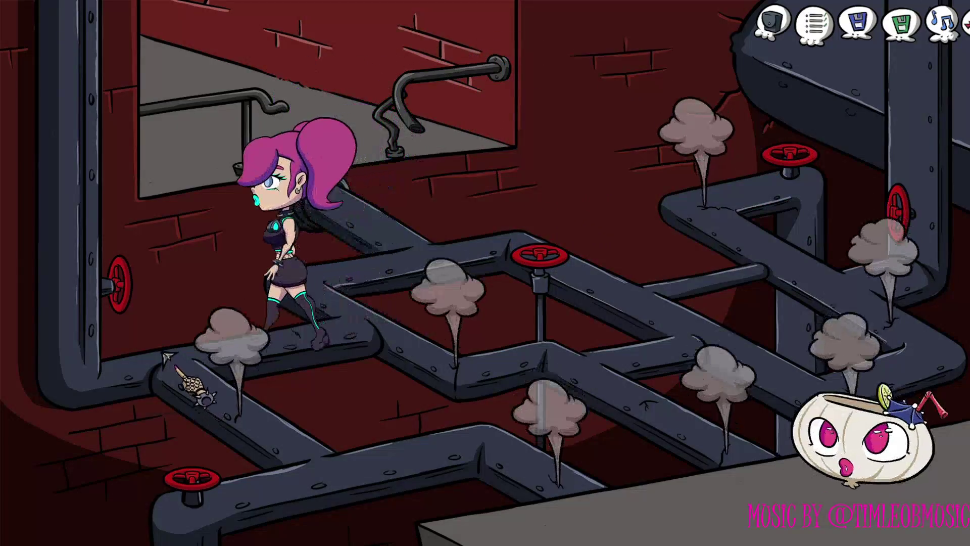
left_click(123, 278)
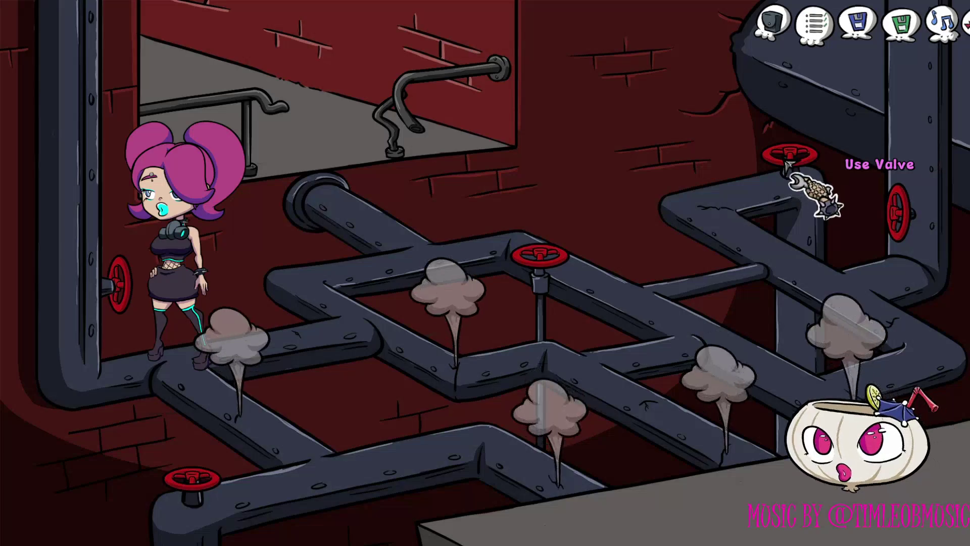
left_click(788, 162)
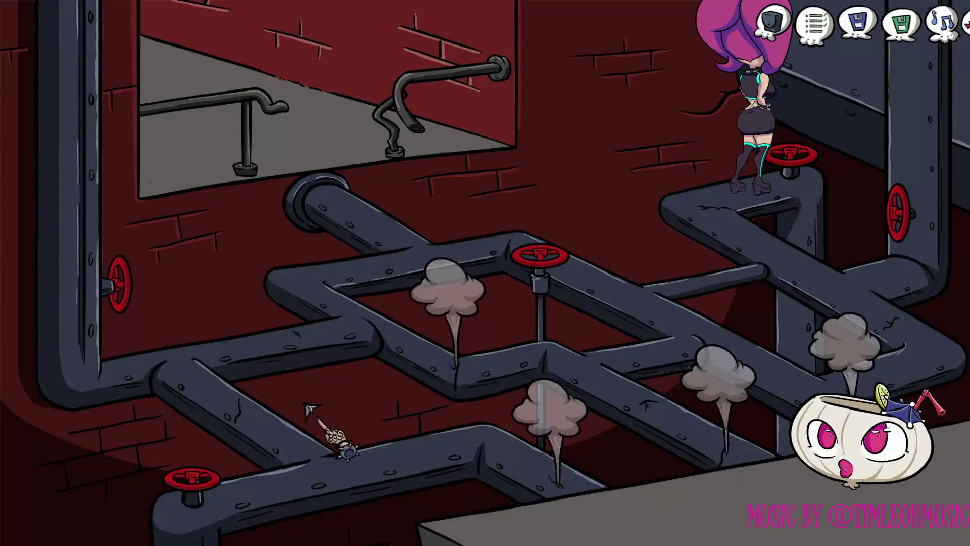
Use the lower-left valve, then walk to the centre valve and turn it to release steam.
right_click(196, 488)
left_click(196, 488)
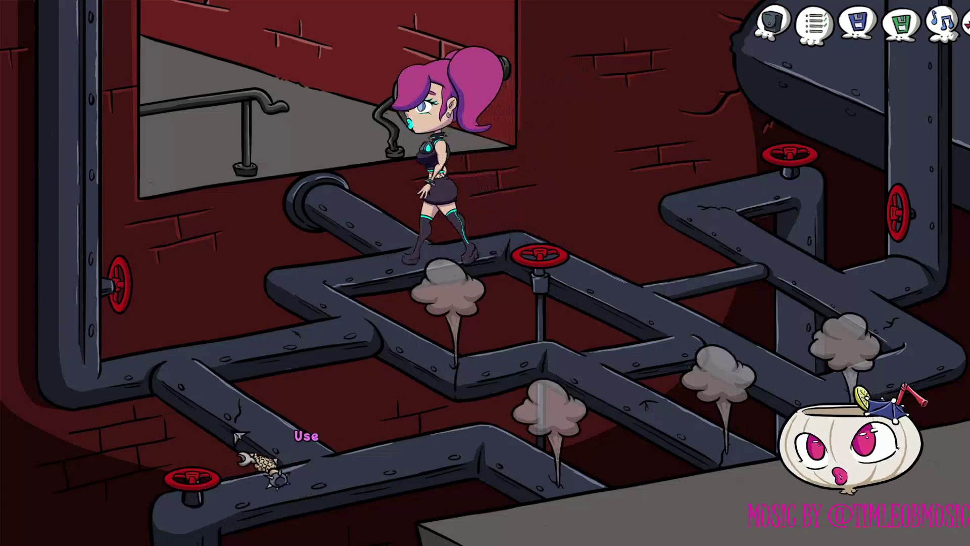
left_click(332, 471)
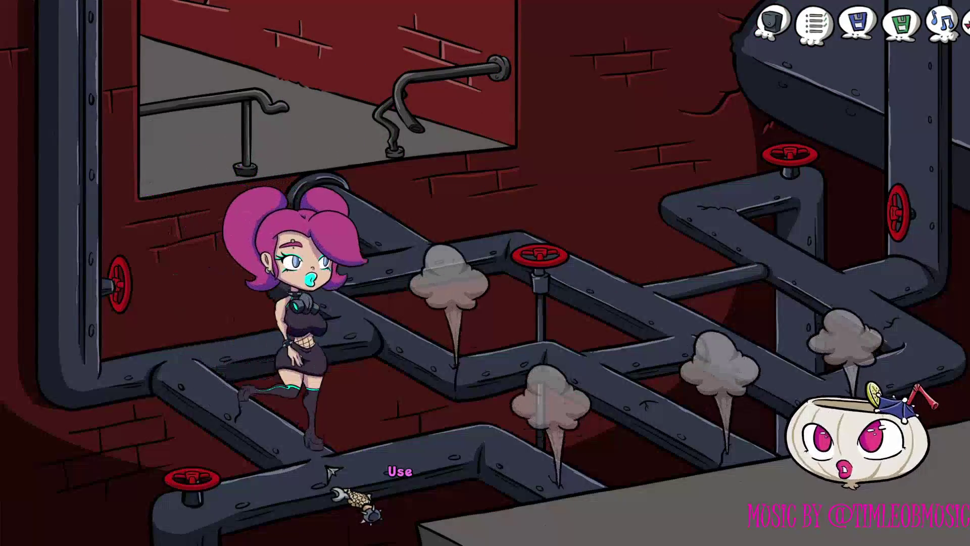
right_click(209, 477)
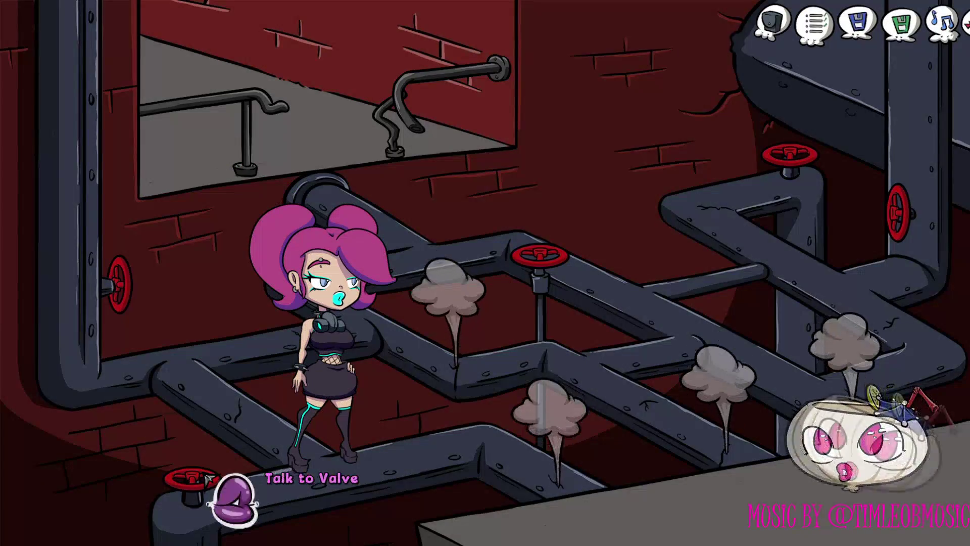
right_click(209, 477)
right_click(210, 478)
right_click(209, 478)
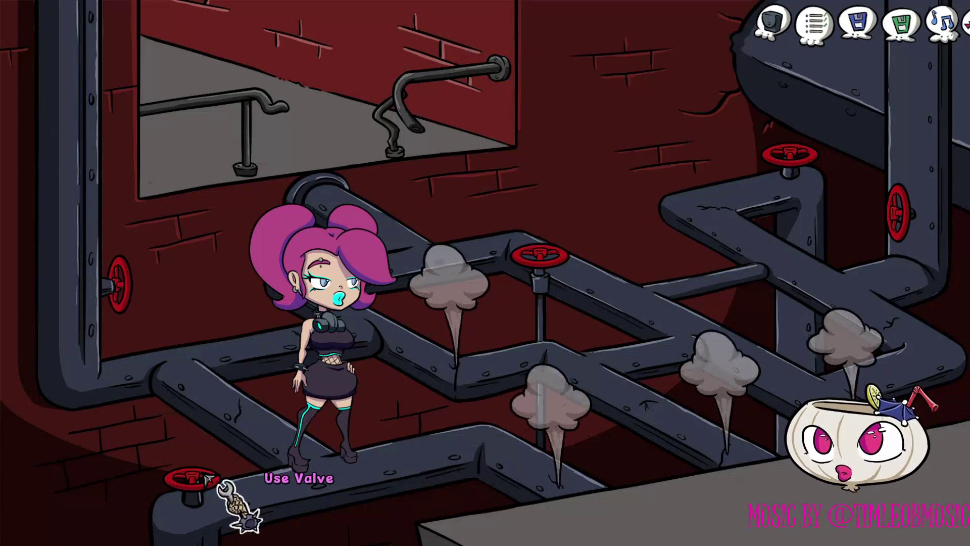
left_click(209, 477)
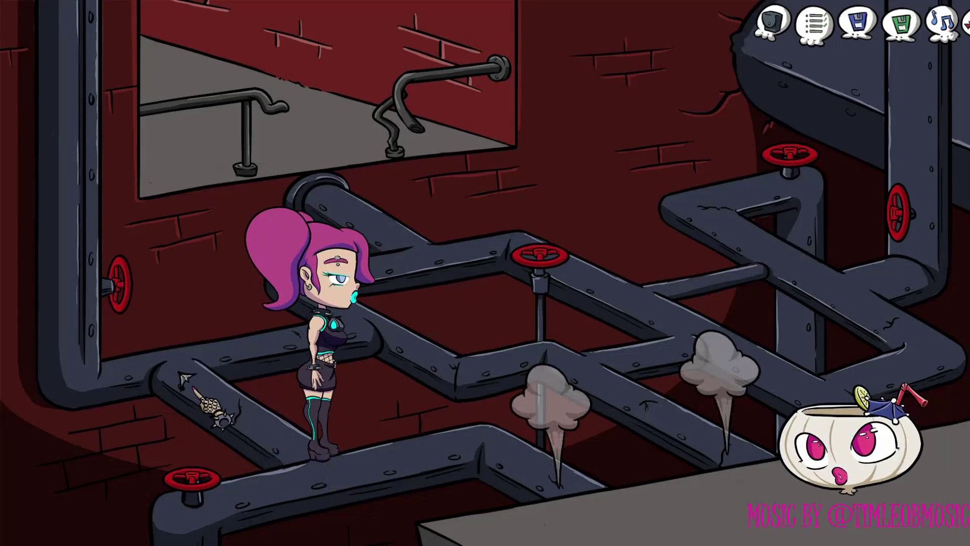
left_click(177, 371)
left_click(369, 327)
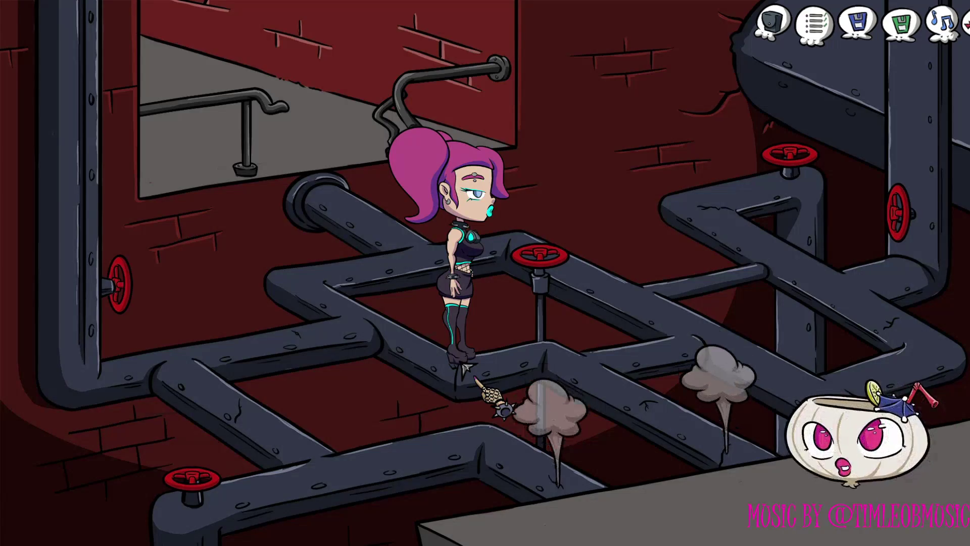
left_click(464, 365)
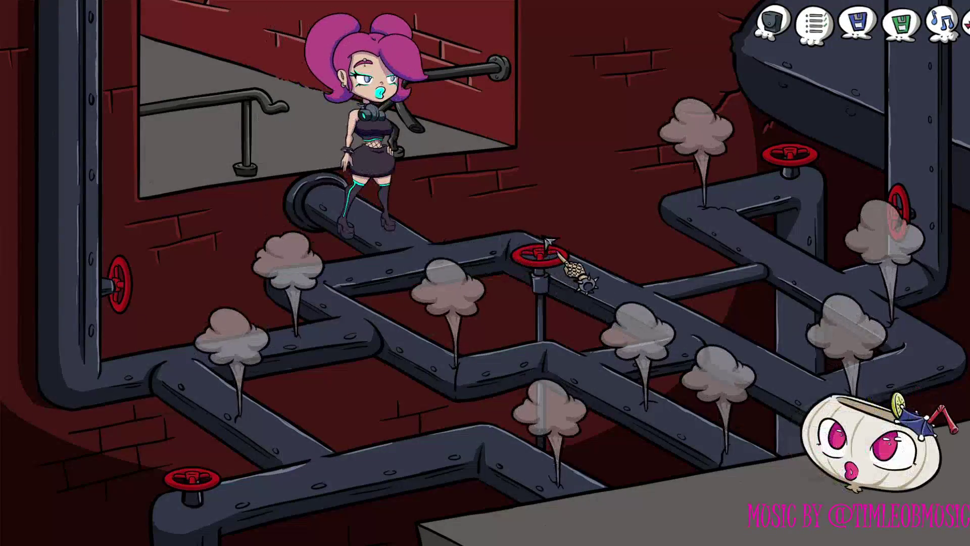
Walk the heroine across the steaming pipes to the right-hand valve and use it.
left_click(613, 282)
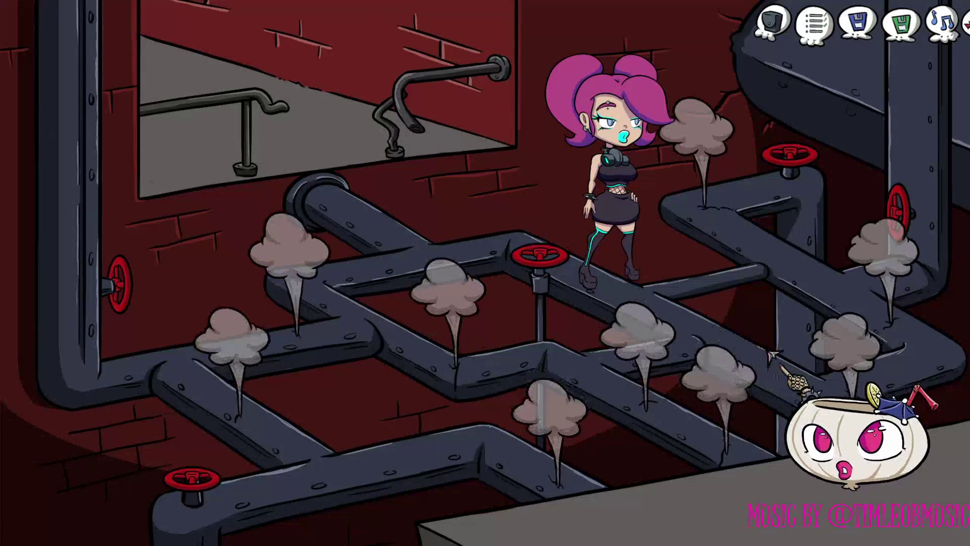
left_click(782, 382)
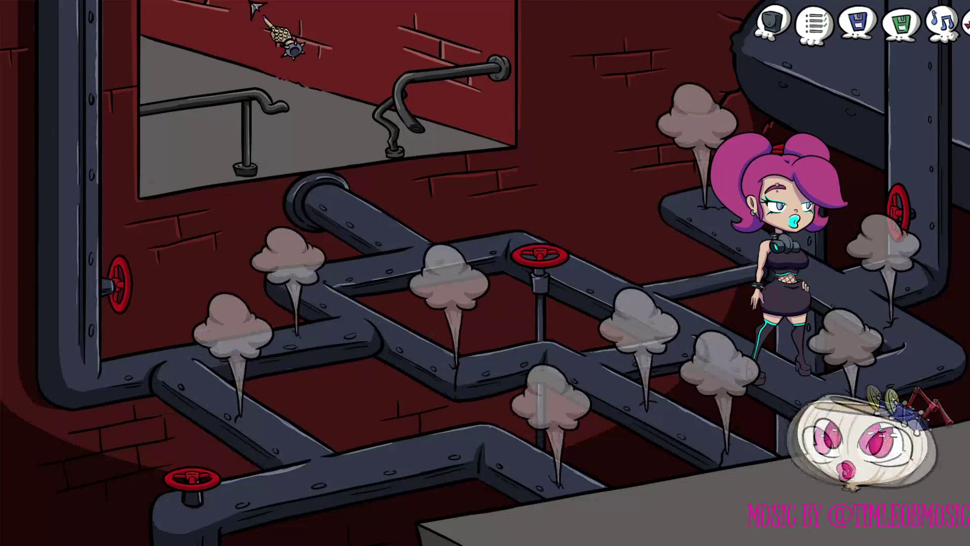
left_click(399, 250)
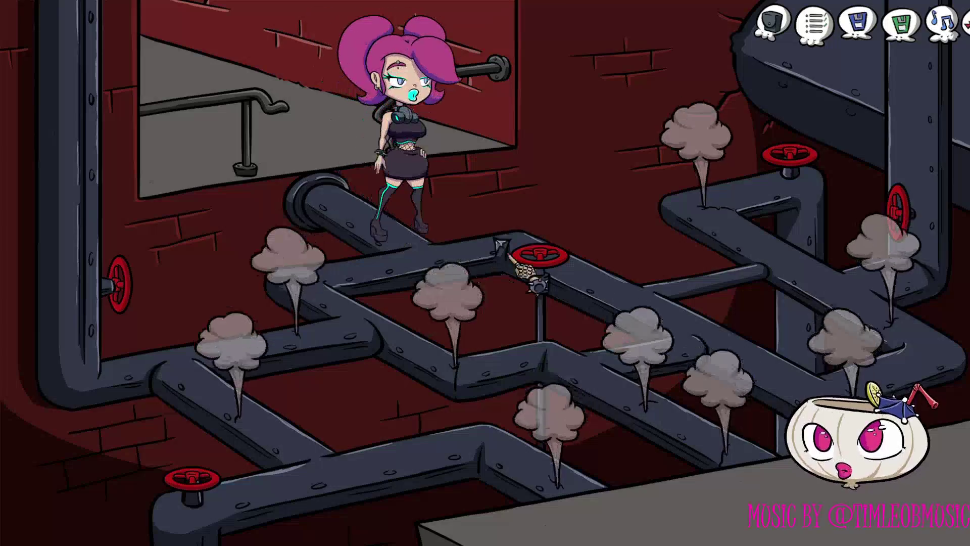
left_click(601, 267)
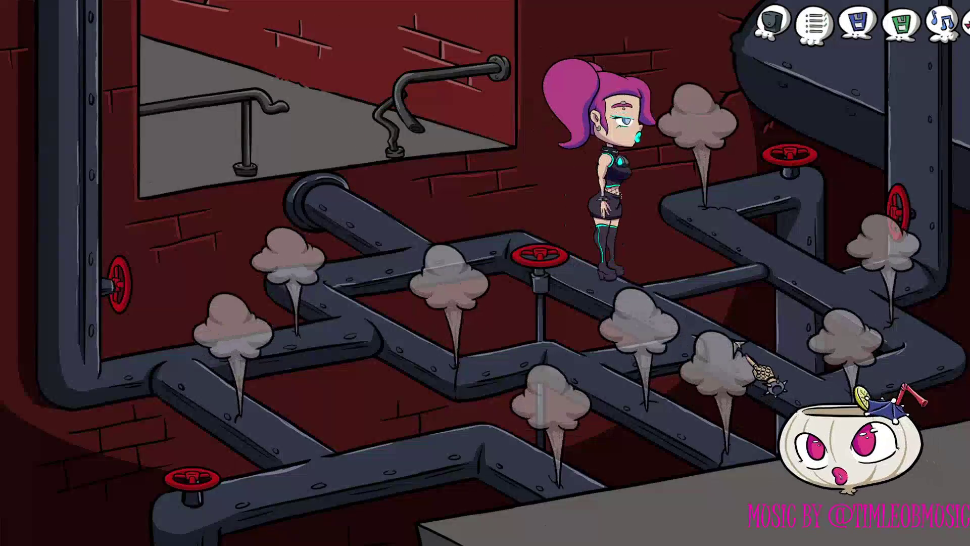
left_click(739, 343)
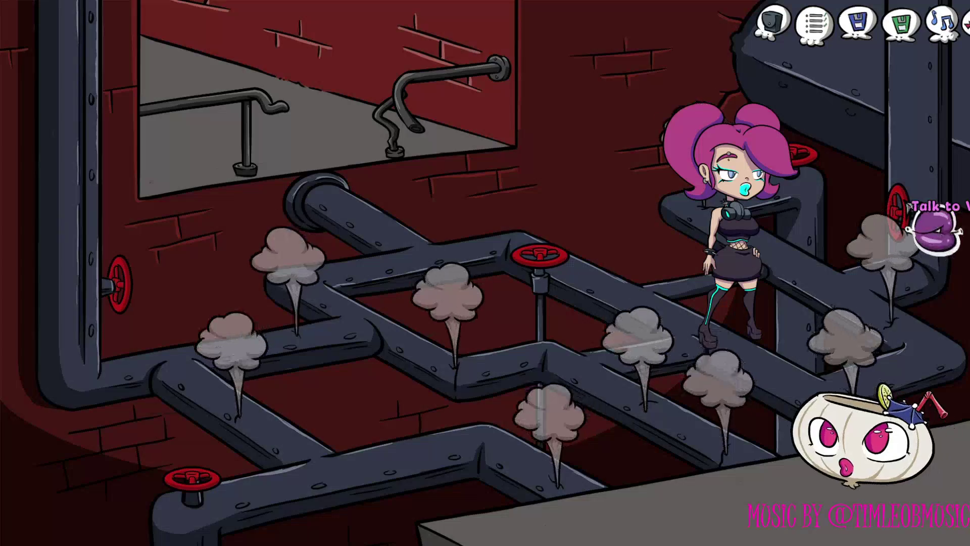
right_click(935, 230)
left_click(935, 230)
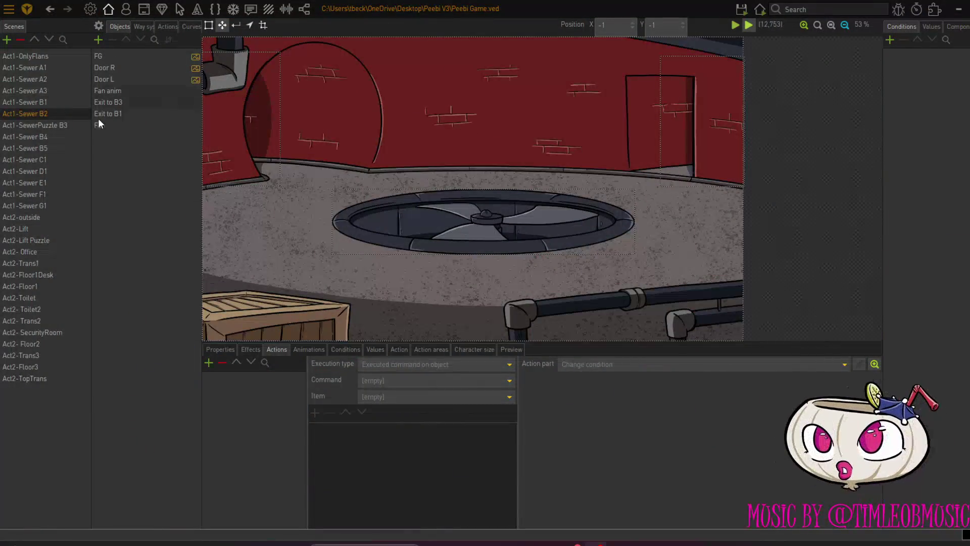
In Act1-SewerPuzzle B3, show Valve-Yellow's 'Use' executed script and select its entry check.
left_click(48, 125)
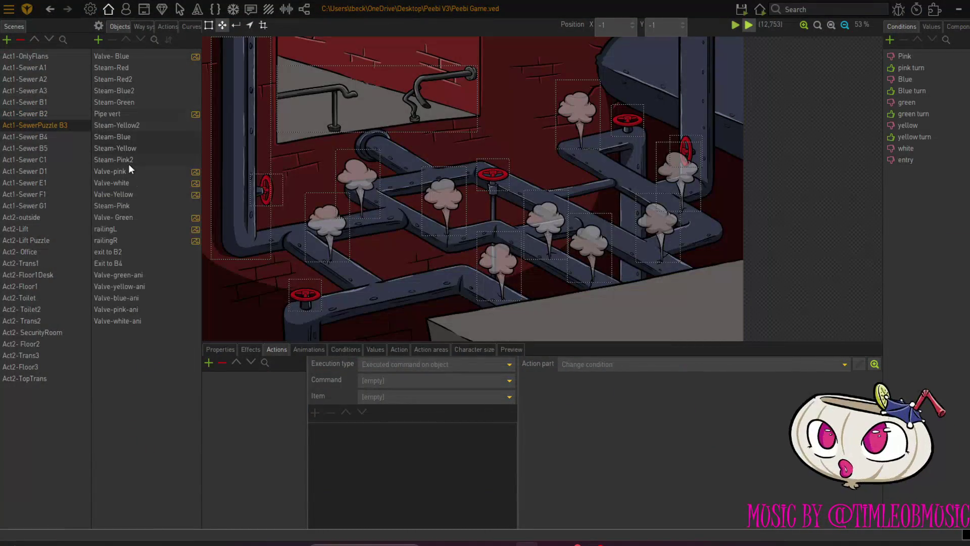
left_click(133, 195)
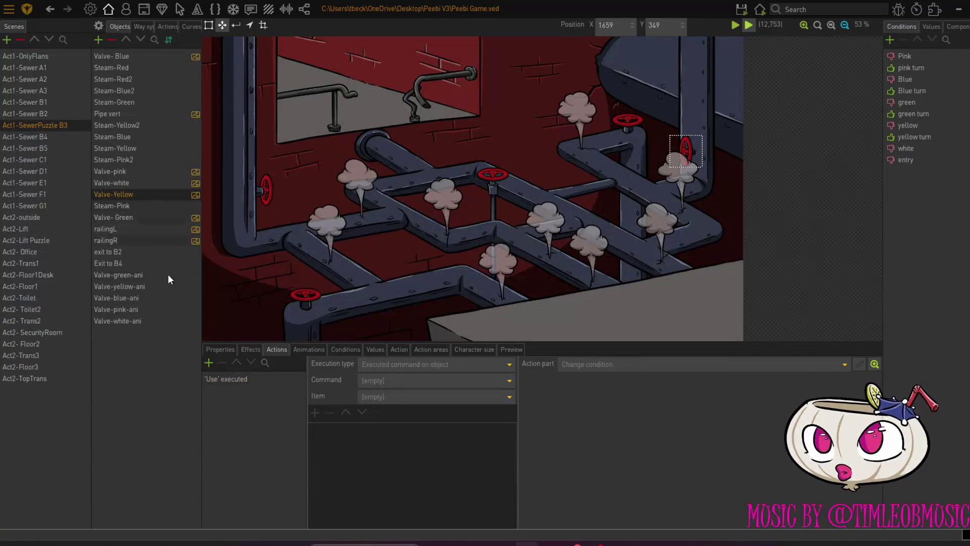
left_click(244, 378)
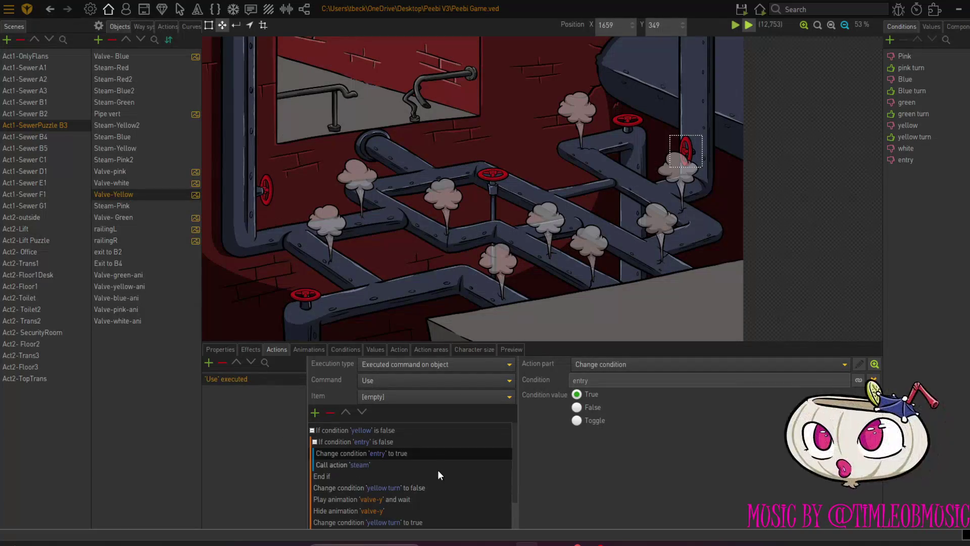
scroll(438, 474, "up", 1)
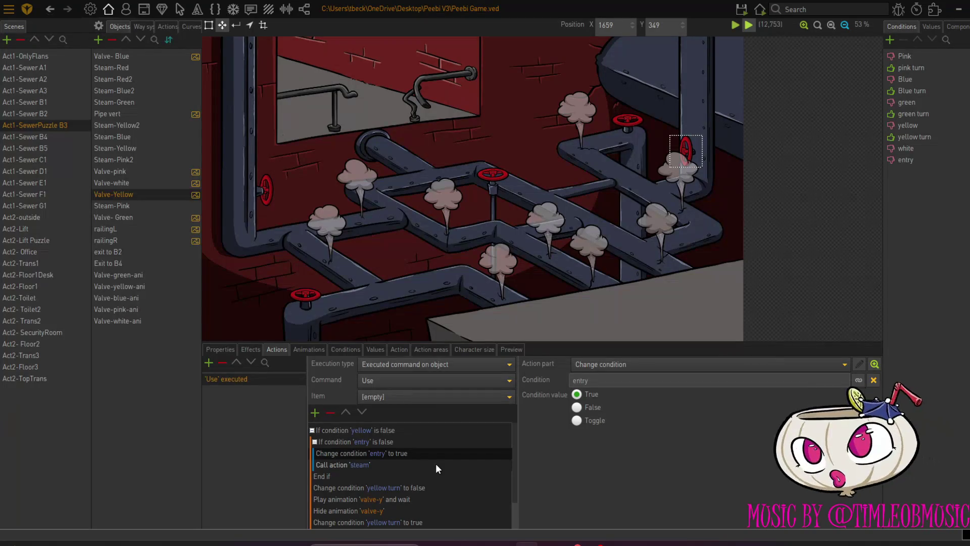
scroll(435, 470, "down", 1)
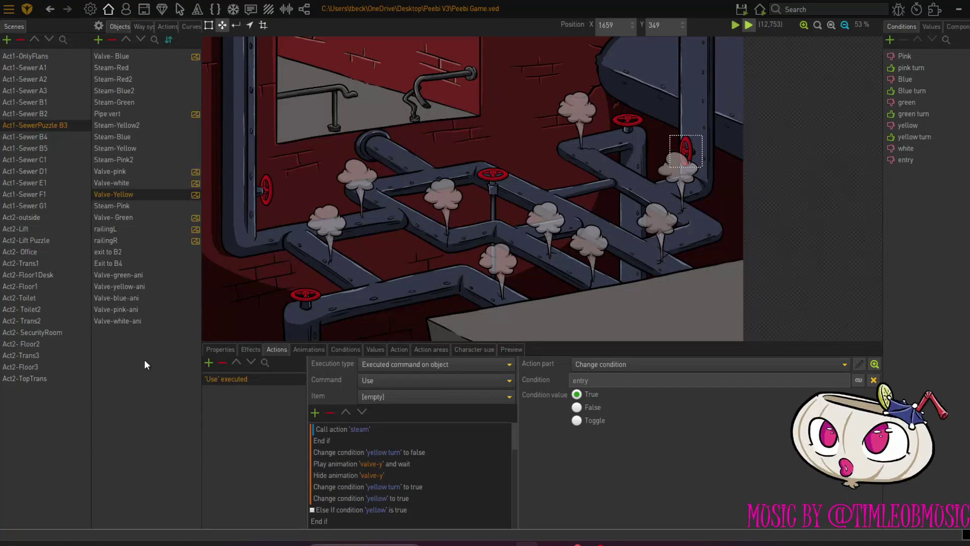
scroll(361, 444, "up", 1)
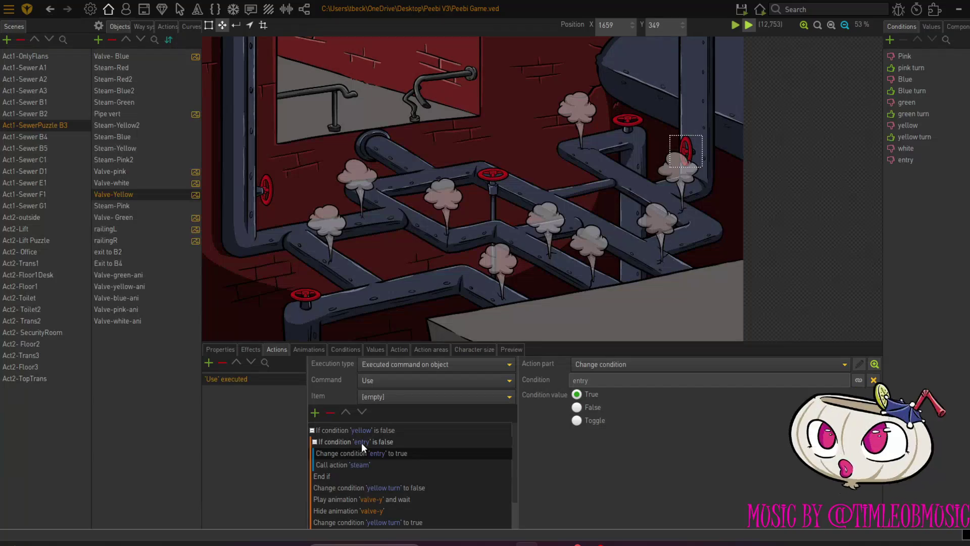
left_click(329, 444)
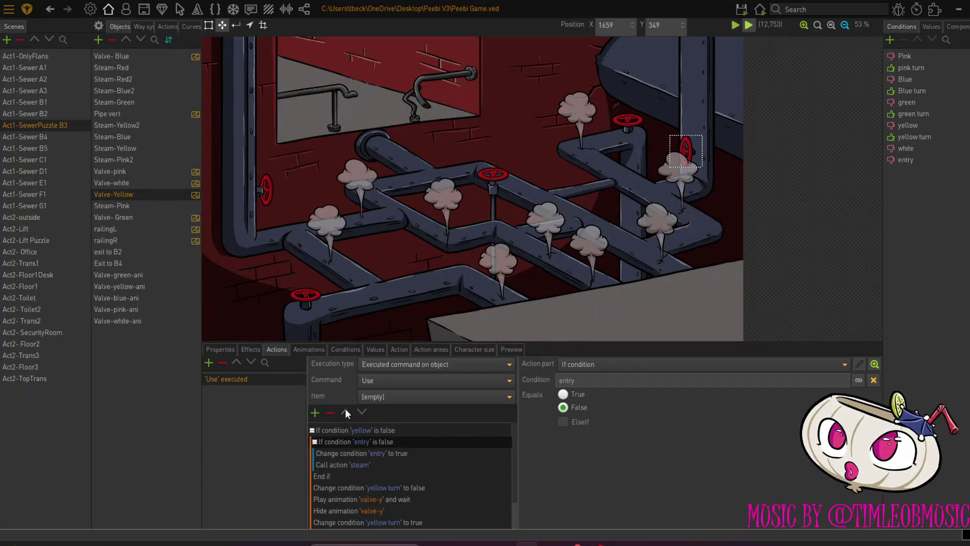
Move the 'If condition entry is false' check above the 'yellow' condition check.
left_click(346, 412)
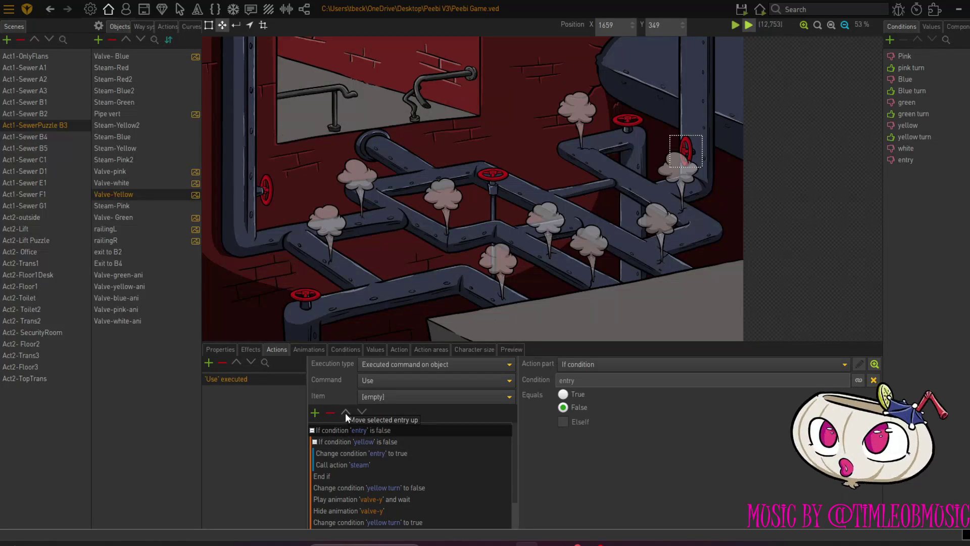
left_click(332, 443)
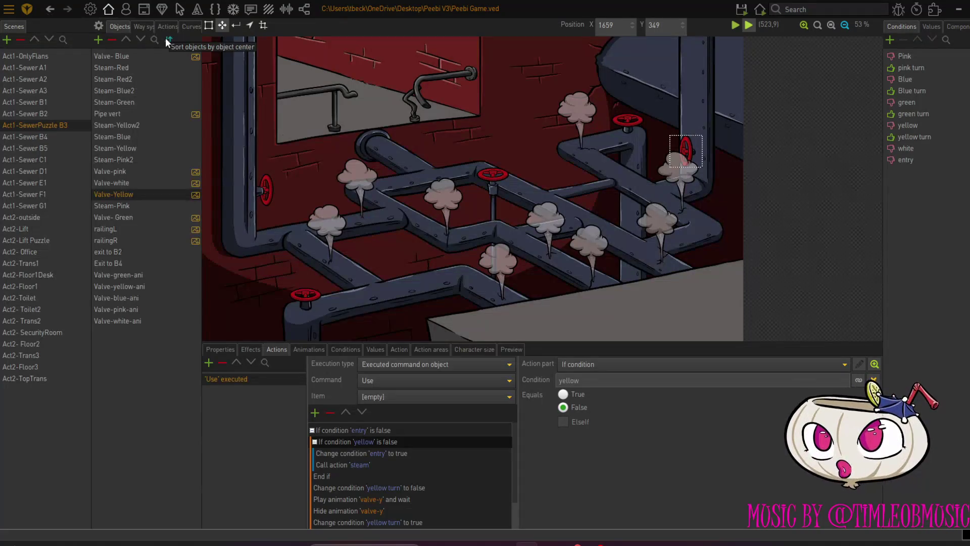
left_click(58, 114)
Save and run from the scene, walking from the fan room into the valve room and back out.
mouse_move(741, 10)
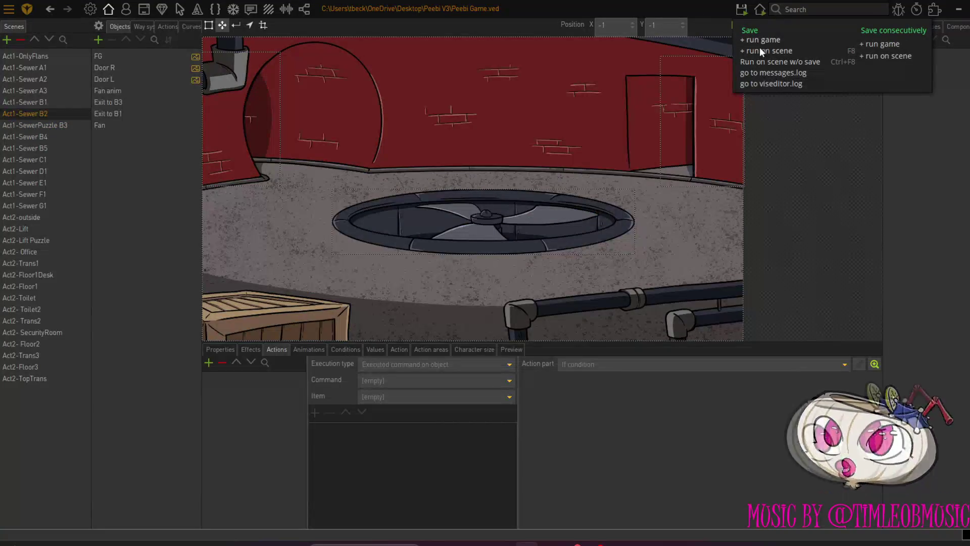
left_click(759, 48)
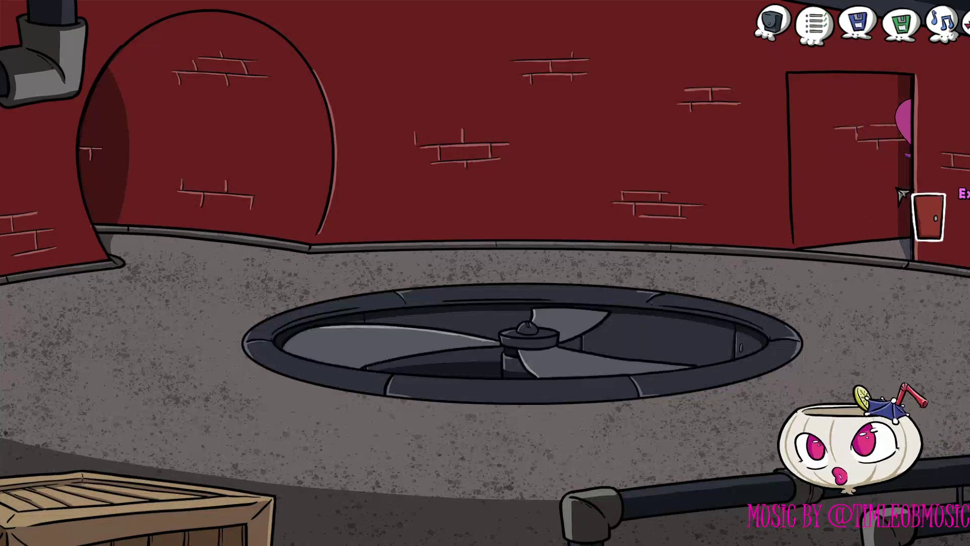
left_click(901, 195)
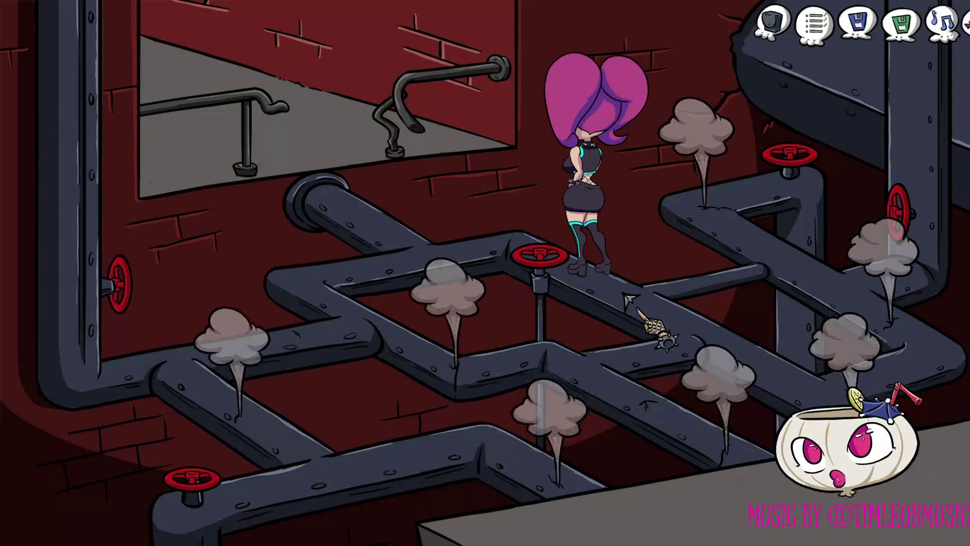
left_click(634, 302)
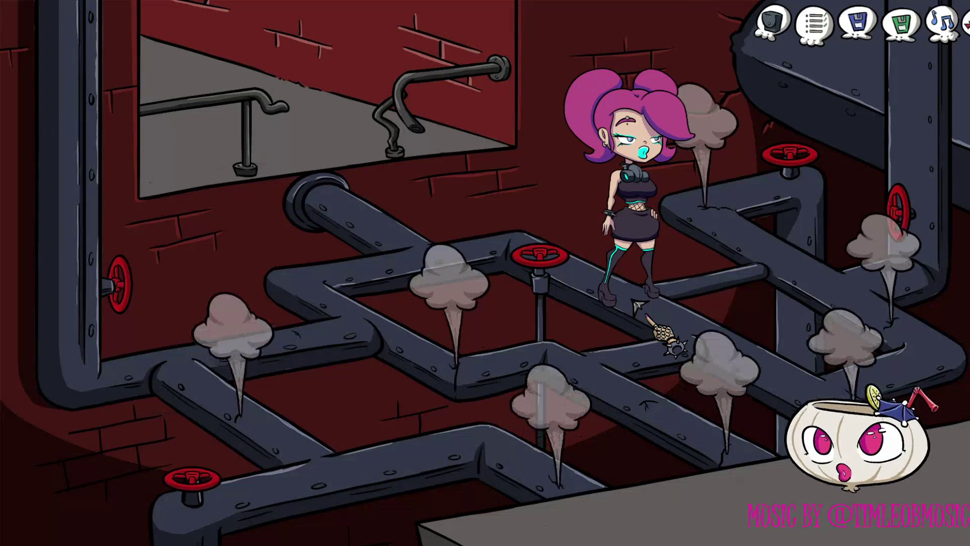
left_click(577, 270)
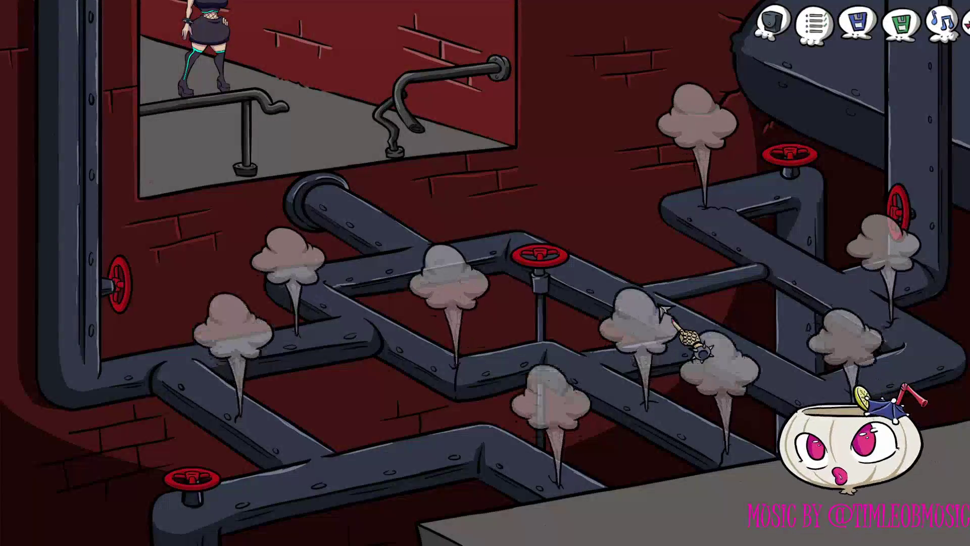
left_click(917, 209)
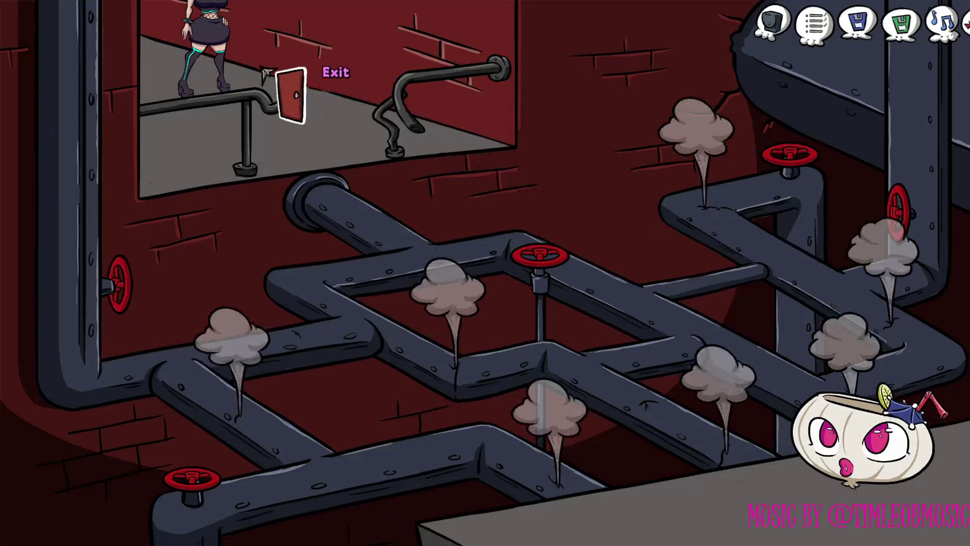
left_click(174, 56)
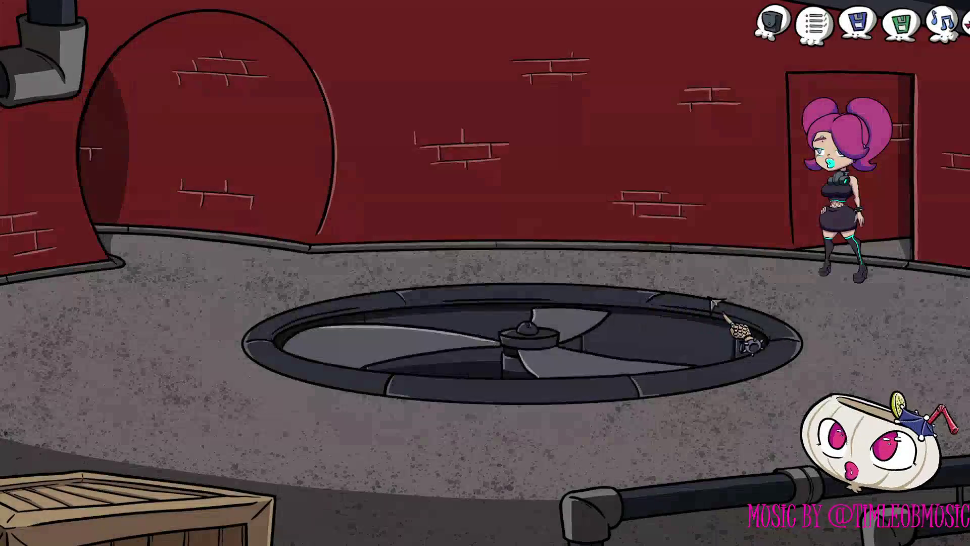
left_click(938, 191)
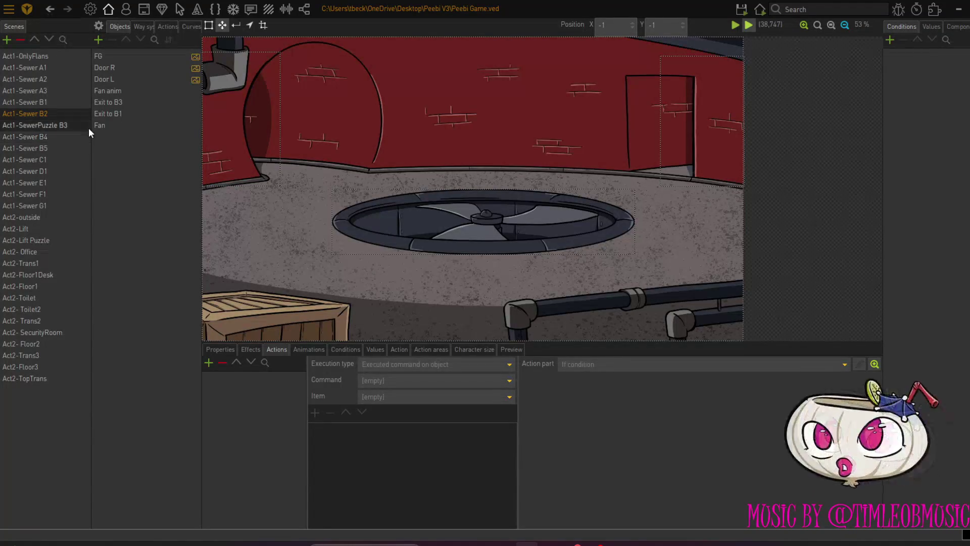
In Act1-SewerPuzzle B3, review Valve-white's Use script, then show Valve-pink's Use script.
left_click(62, 125)
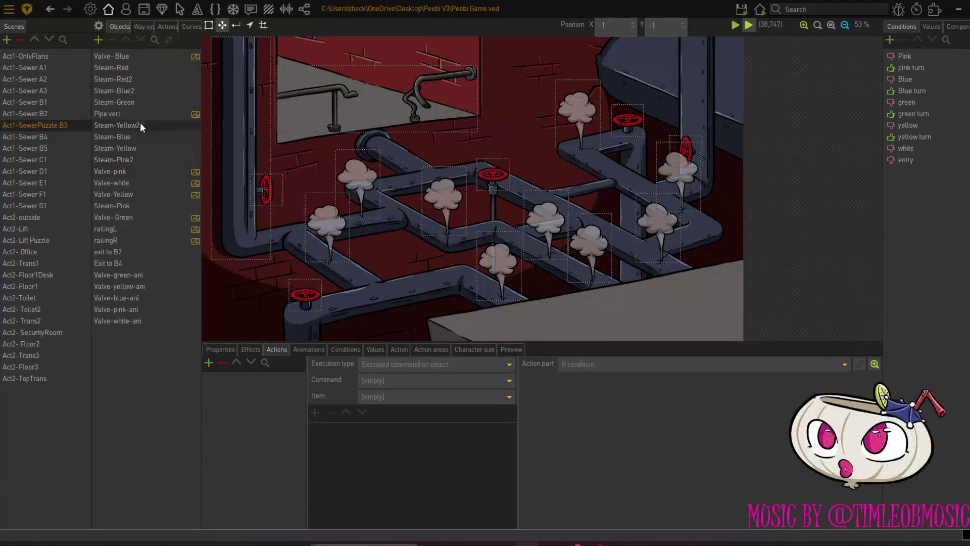
left_click(135, 175)
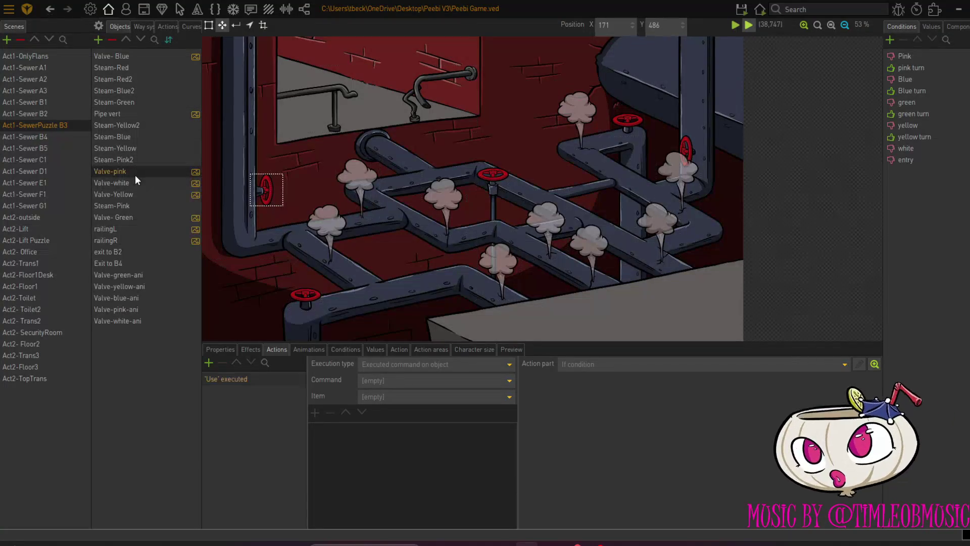
left_click(140, 180)
left_click(231, 380)
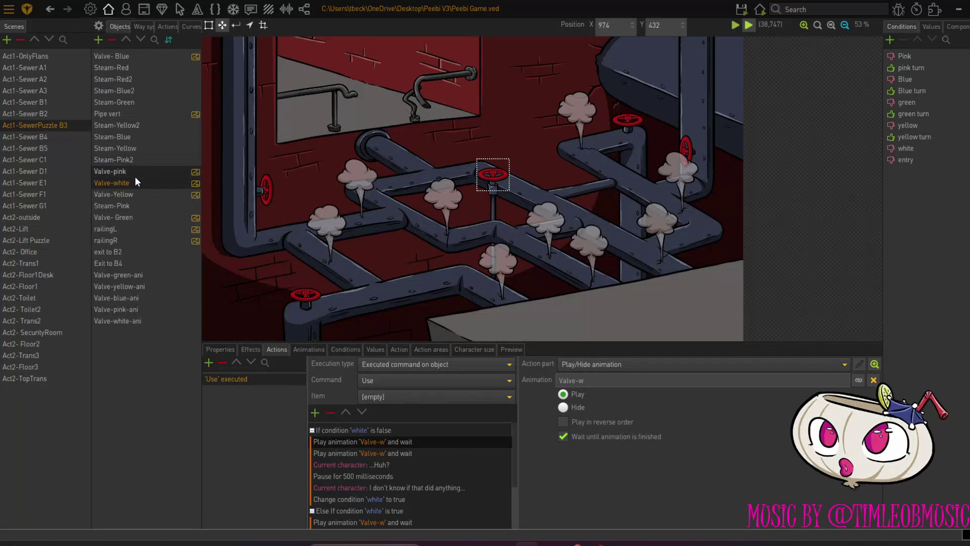
left_click(135, 176)
left_click(241, 378)
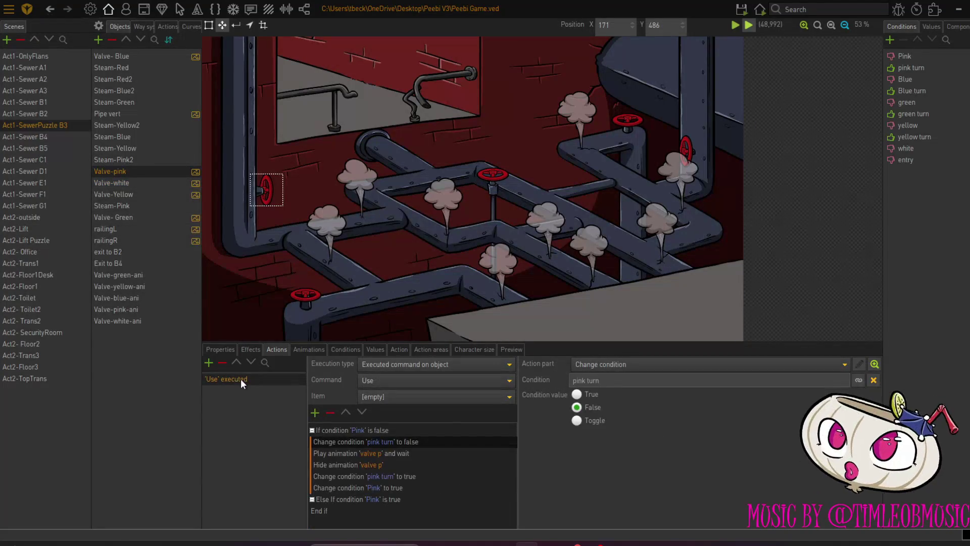